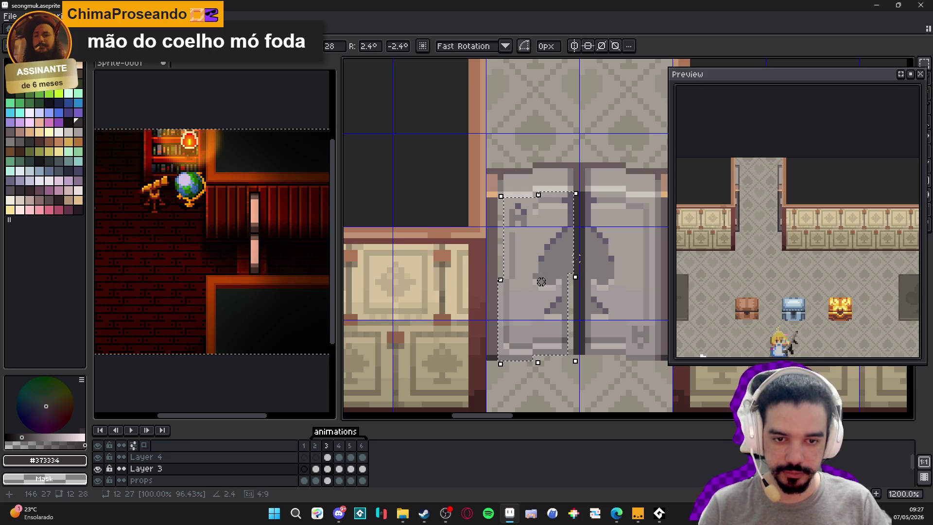
Try small tilts on the left door half, then cancel the rotation to keep it upright
key("ctrl+z")
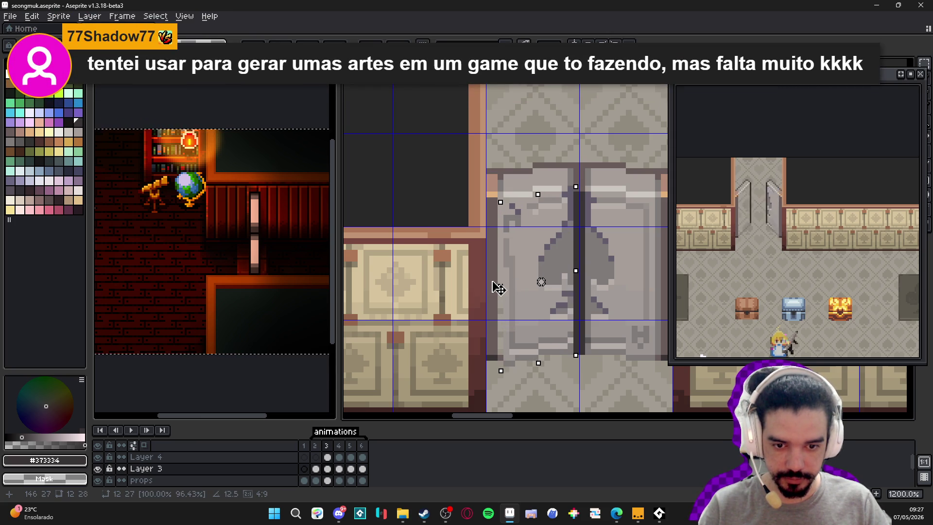
left_click_drag(500, 288, 502, 286)
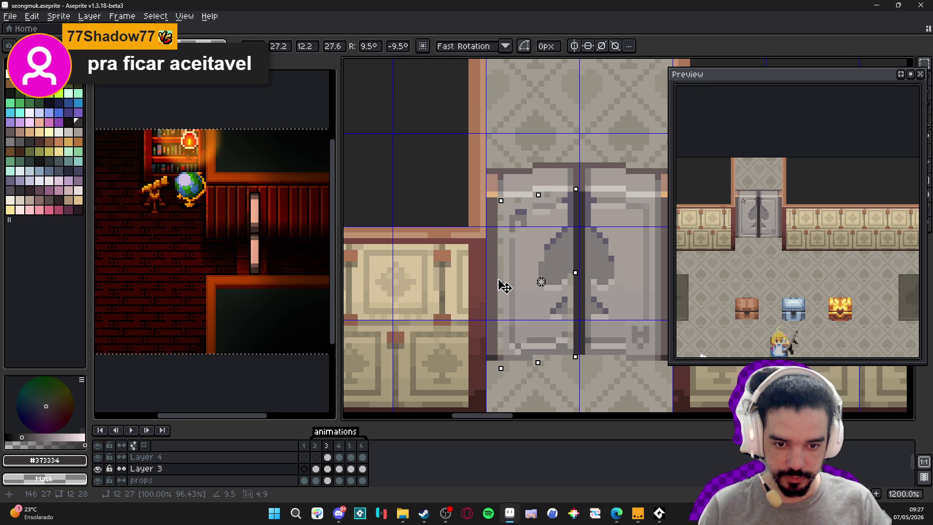
left_click_drag(503, 285, 510, 284)
key("Escape")
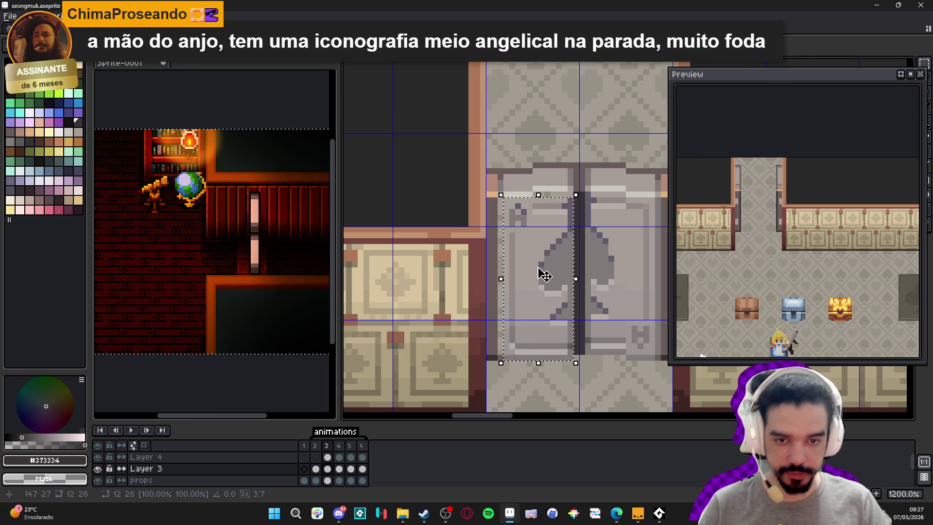
Shift the left door half a few pixels right, restore its full size, and apply the transform
left_click_drag(533, 277, 532, 273)
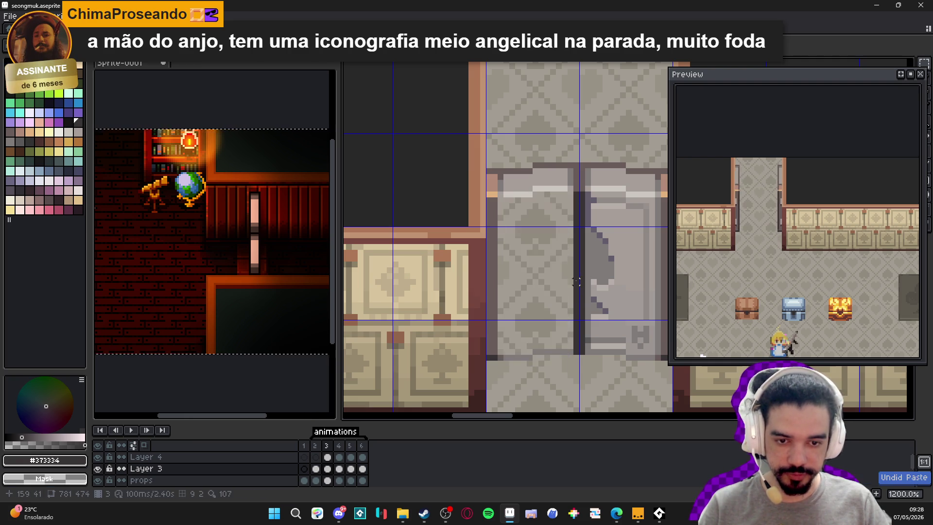
left_click_drag(565, 290, 571, 291)
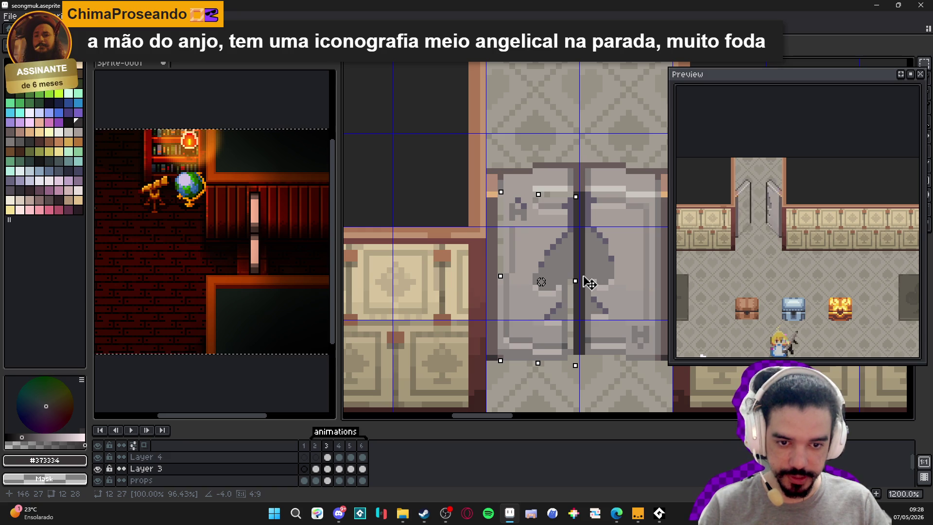
left_click_drag(590, 279, 554, 281)
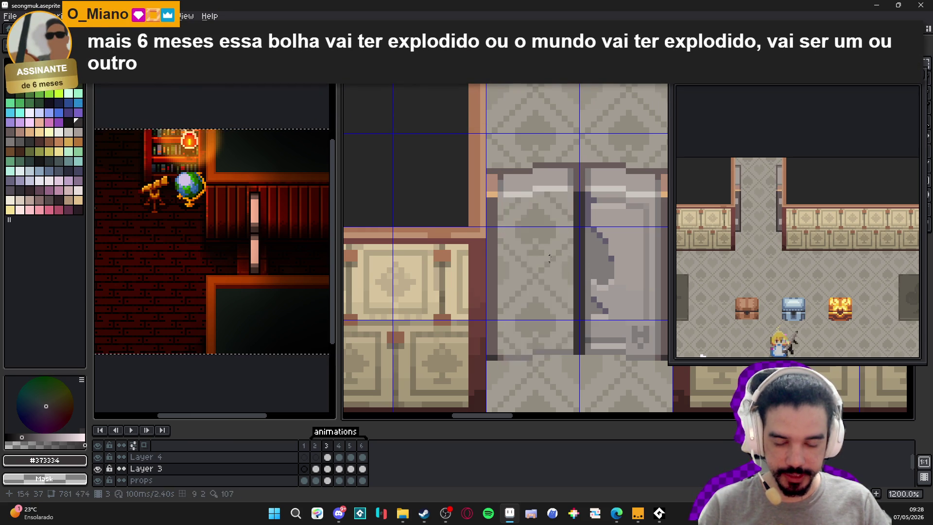
left_click_drag(577, 273, 594, 280)
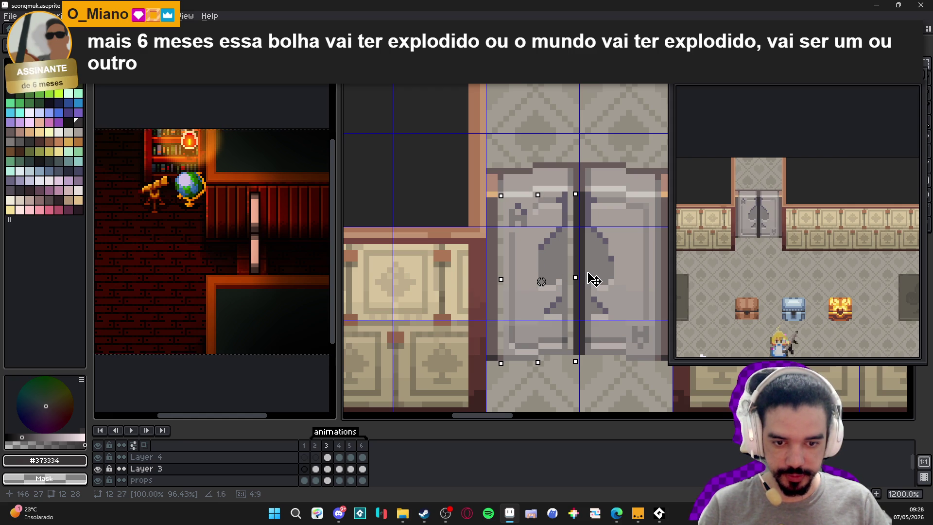
key("Right")
mouse_move(552, 282)
left_mouse_down()
mouse_move(542, 282)
mouse_move(585, 275)
mouse_move(577, 273)
left_mouse_up()
key("ctrl+z")
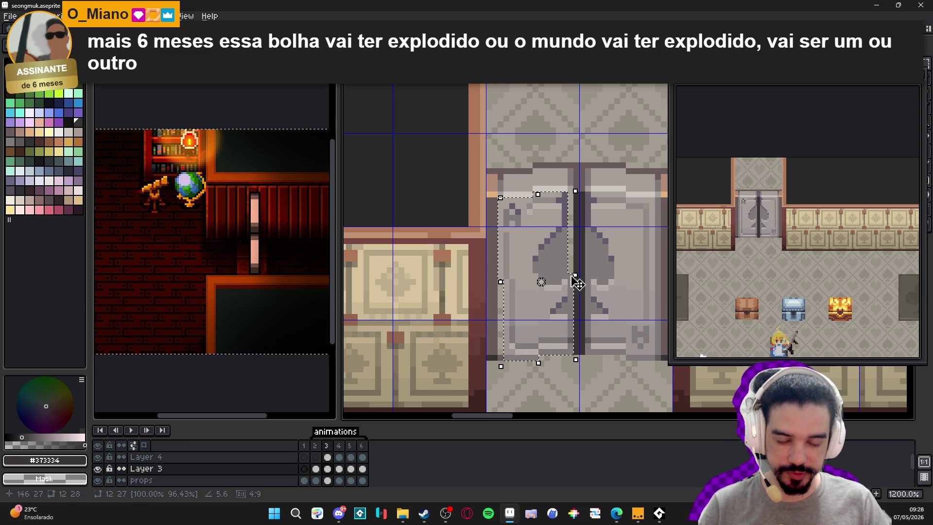
key("Return")
scroll(566, 267, "up", 1)
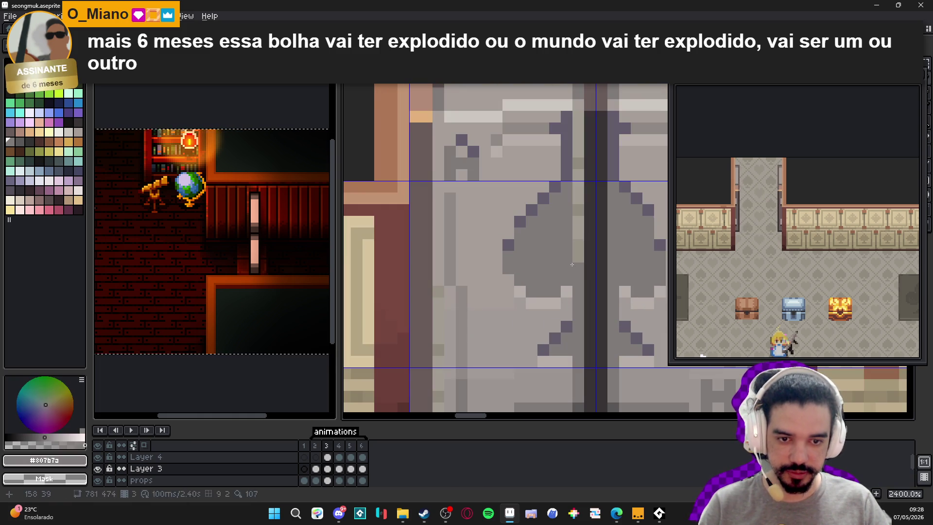
Flip a copy of the right door half horizontally and place it over the left half
scroll(600, 226, "down", 1)
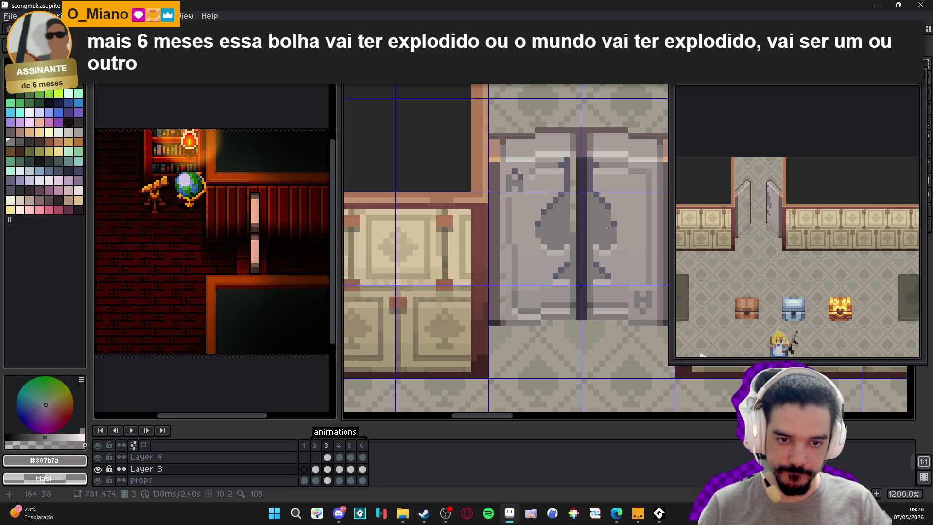
scroll(604, 227, "up", 1)
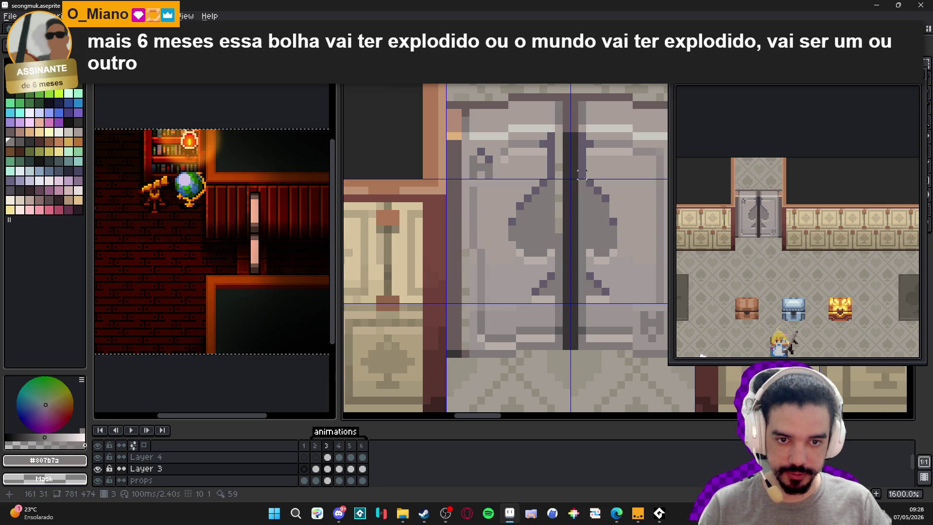
mouse_move(559, 323)
left_mouse_down()
mouse_move(523, 183)
mouse_move(505, 177)
left_mouse_up()
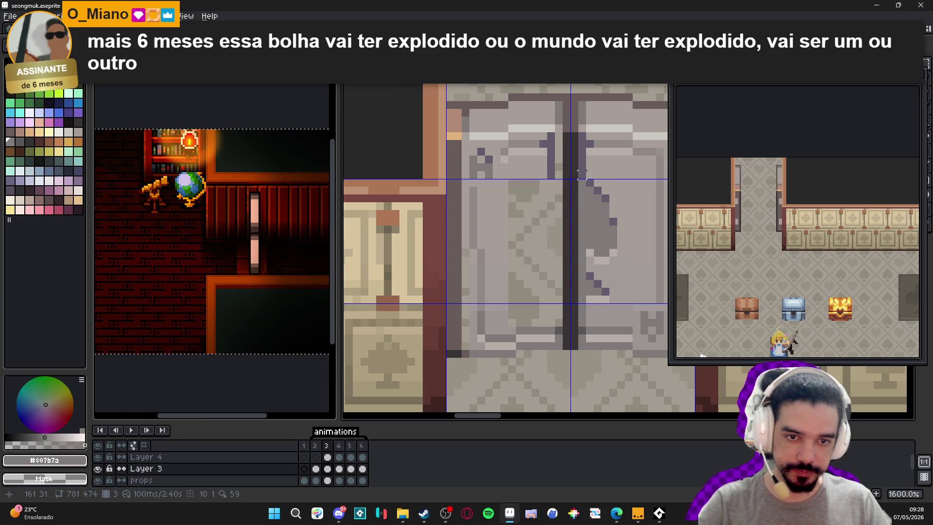
left_click_drag(561, 322, 630, 313)
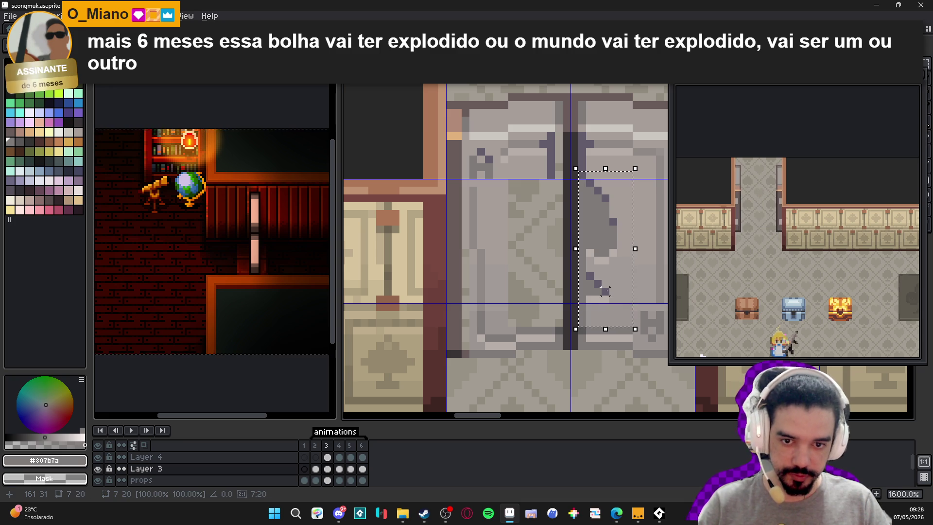
key("shift+h")
mouse_move(606, 256)
left_mouse_down()
mouse_move(514, 263)
mouse_move(537, 266)
left_mouse_up()
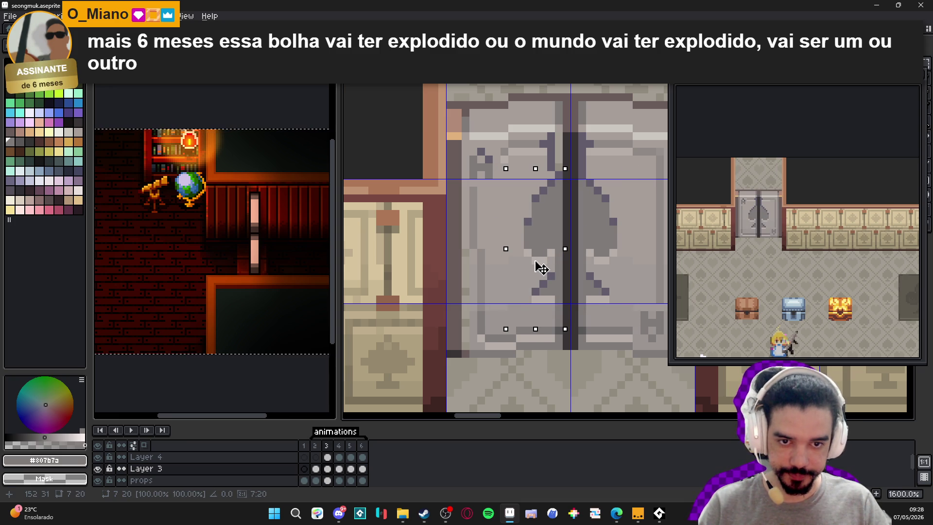
key("Right")
key("ctrl+d")
Move a tiny piece near the door seam about nine pixels left and commit it
left_click_drag(581, 143, 581, 137)
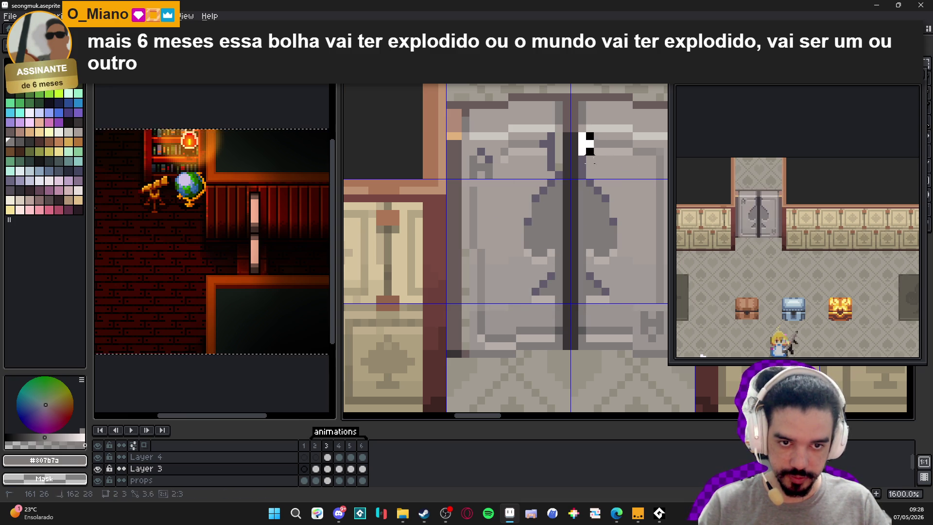
left_click_drag(621, 168, 545, 162)
key("ctrl+d")
key("b")
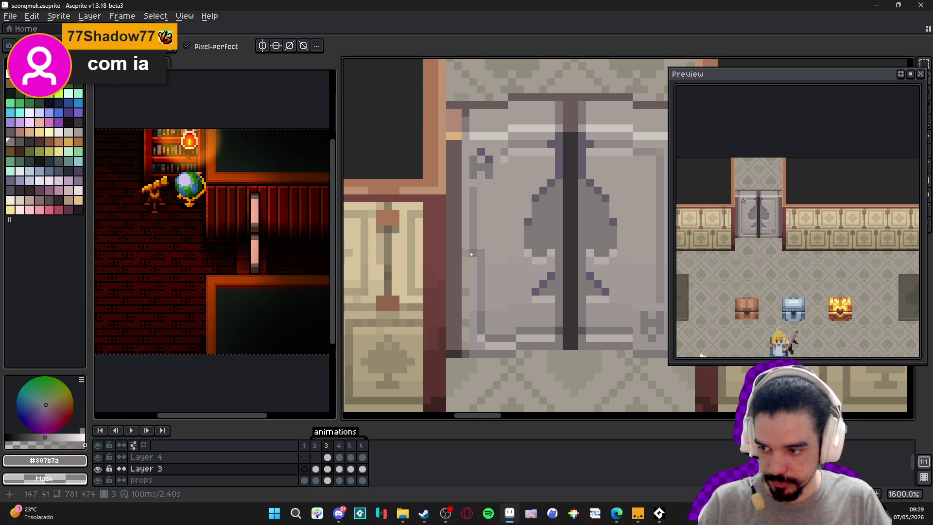
Draw a grey line and a lighter grey line down the left door's outer edge
left_click(471, 254, "alt")
left_click_drag(472, 254, 469, 342)
left_click(481, 255, "alt")
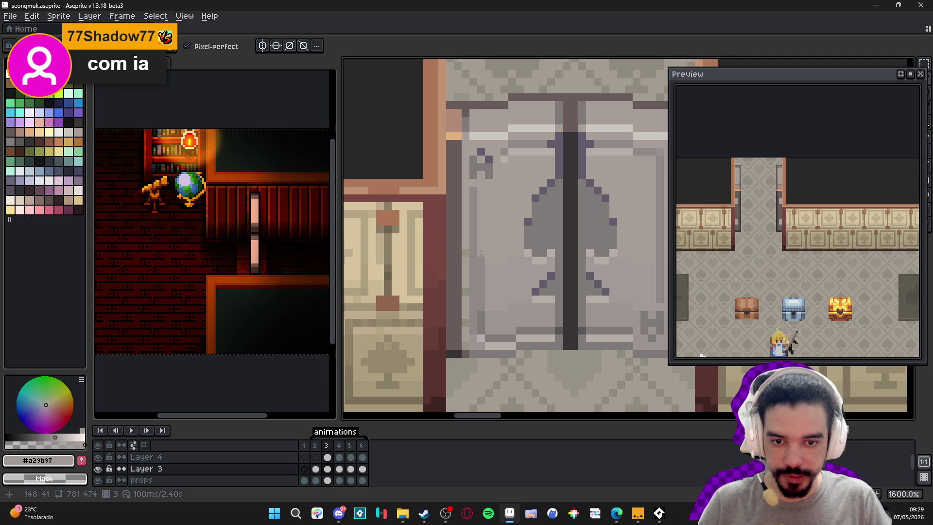
left_click_drag(483, 269, 479, 303)
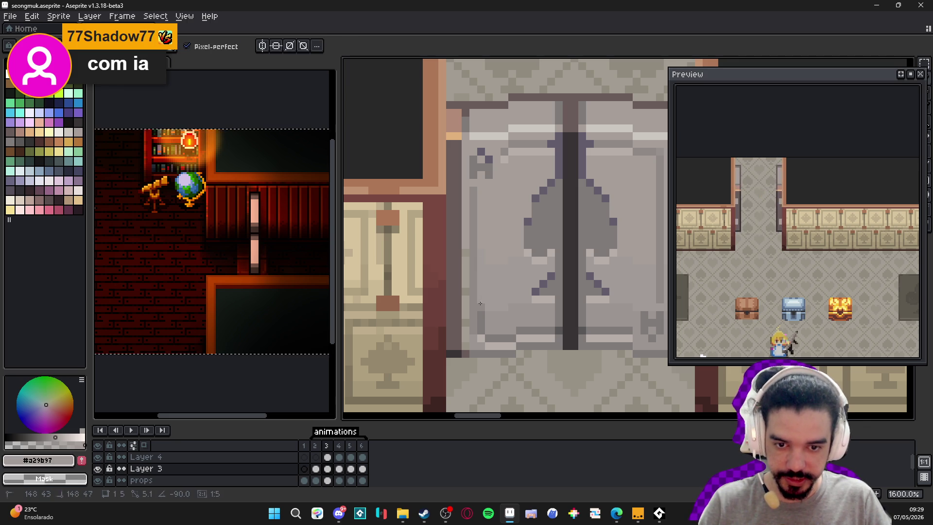
left_click(482, 316, "alt")
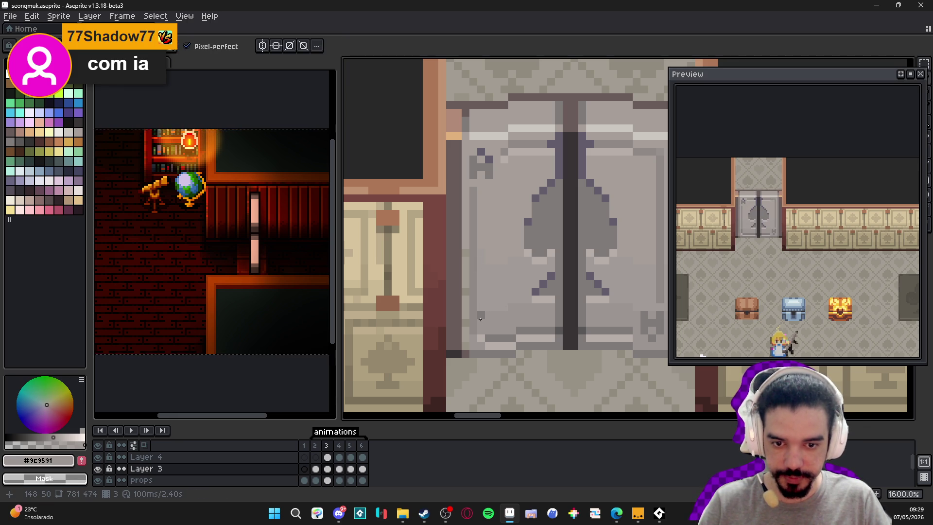
left_click(475, 343, "alt")
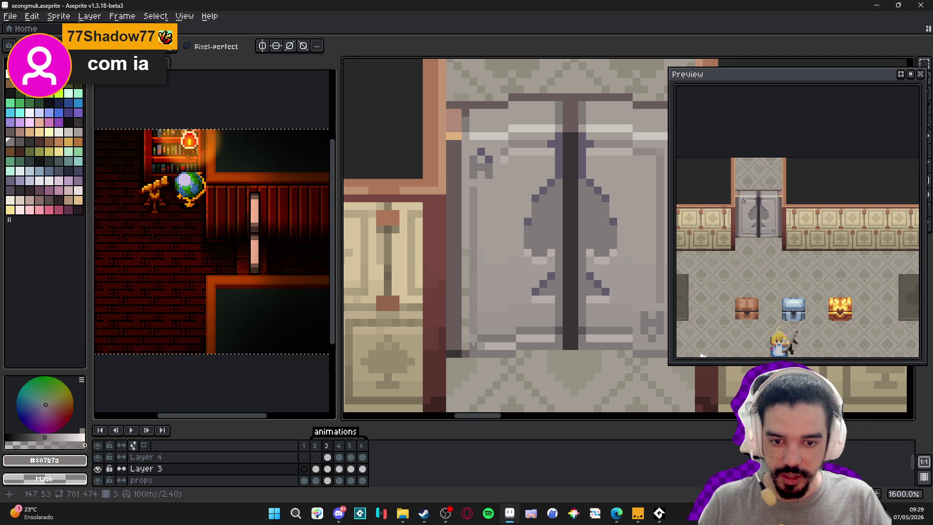
Touch up a grey pixel on the door edge, sample light grey #a69e9a, and compare frames 2 and 3
scroll(466, 321, "down", 1)
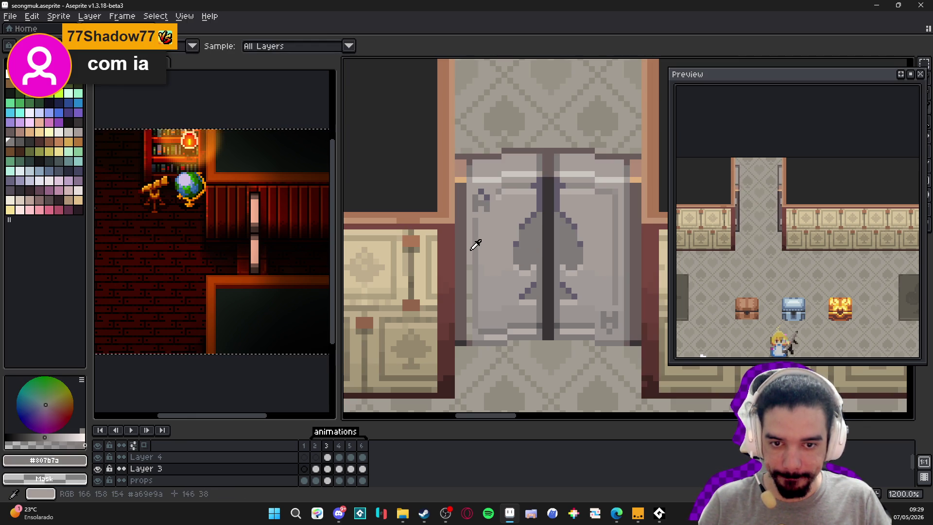
left_click(467, 221, "alt")
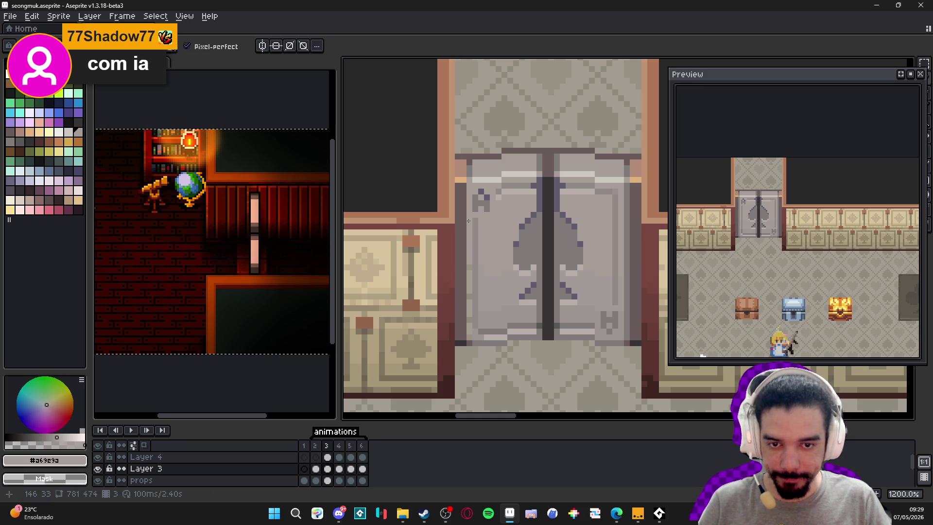
left_click(469, 334, "alt")
left_click(469, 332)
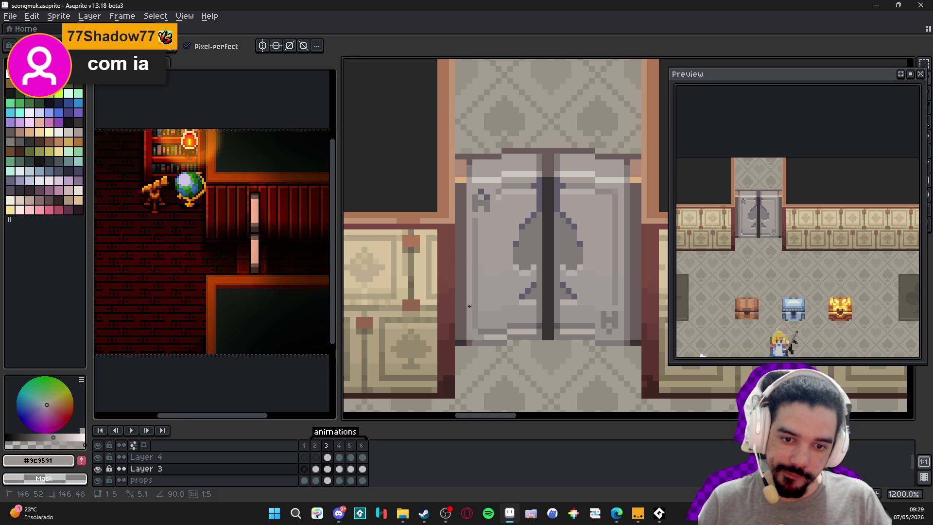
left_click(469, 283, "alt")
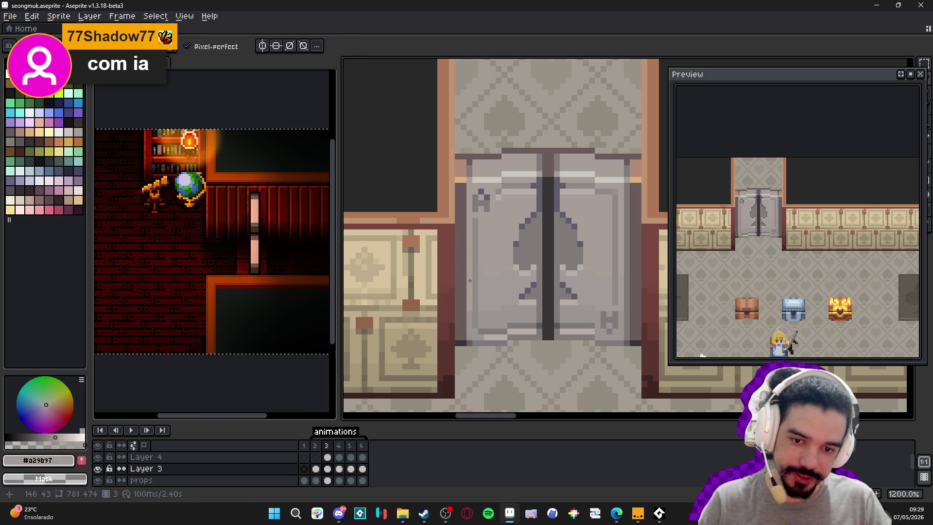
left_click(483, 273, "alt")
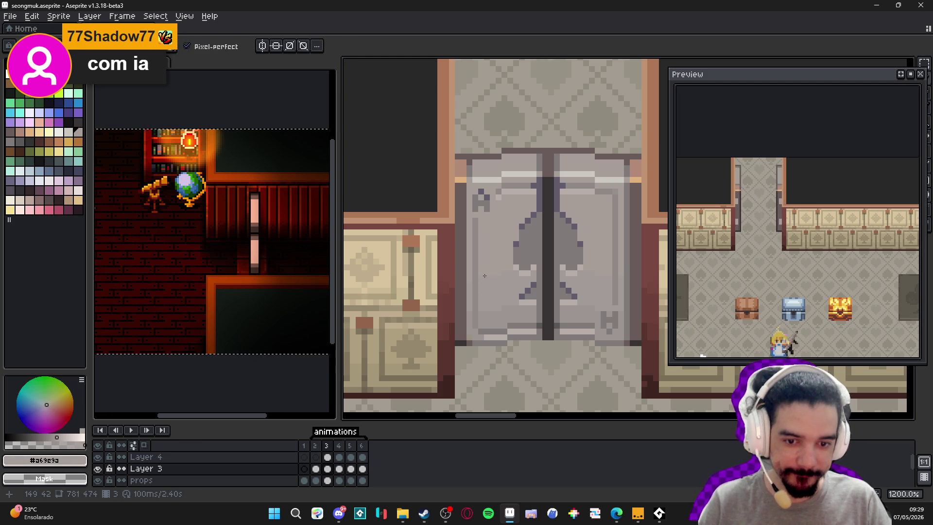
scroll(484, 276, "down", 1)
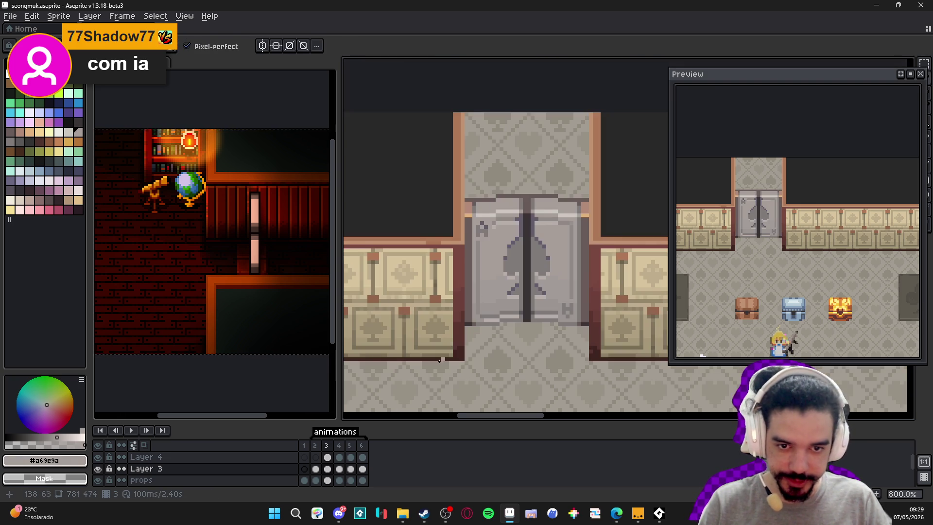
left_click(316, 445)
left_click(328, 446)
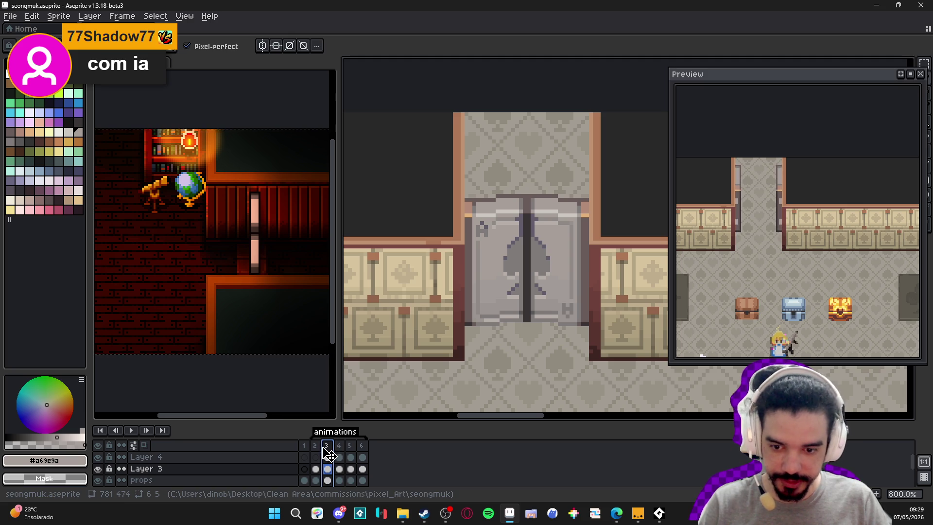
Paste the copied pixel strip over a thin selection along the left door edge
left_click(315, 446)
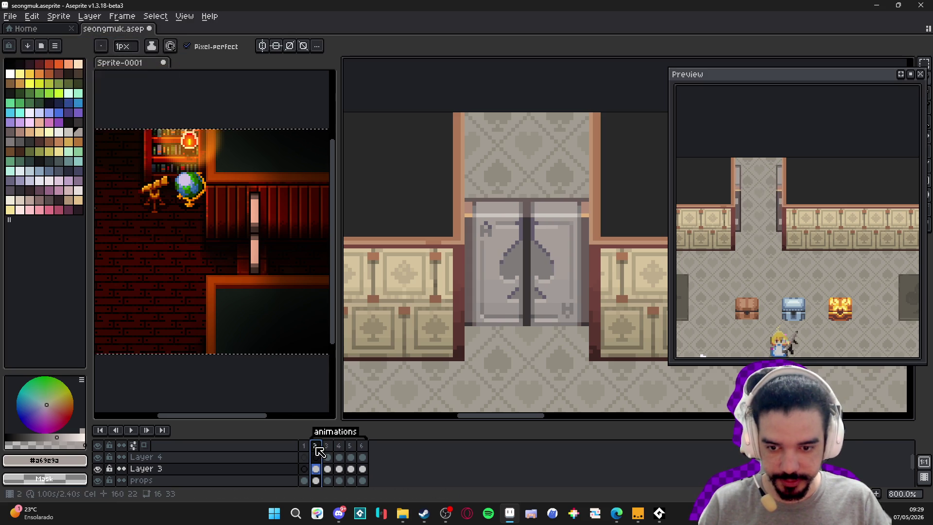
left_click(329, 445)
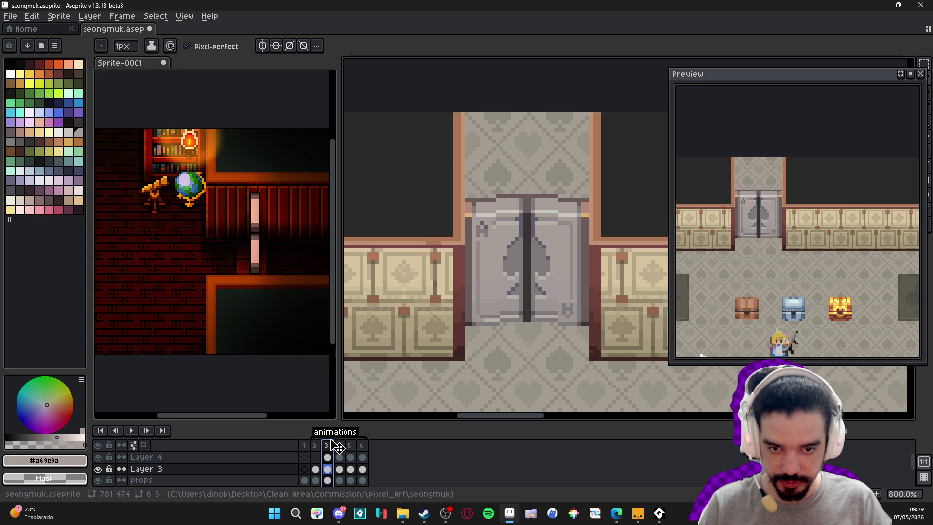
key("v")
scroll(489, 241, "up", 3)
key("m")
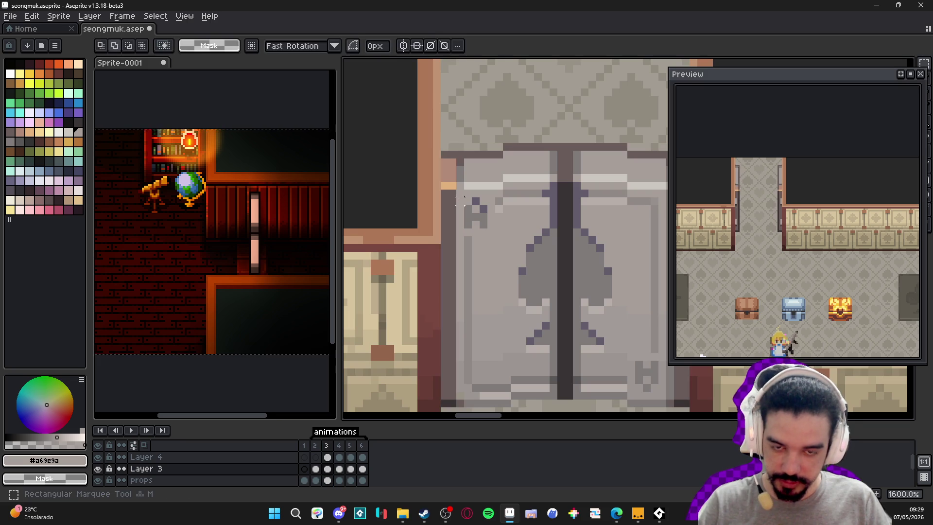
left_click_drag(459, 199, 483, 361)
key("ctrl+v")
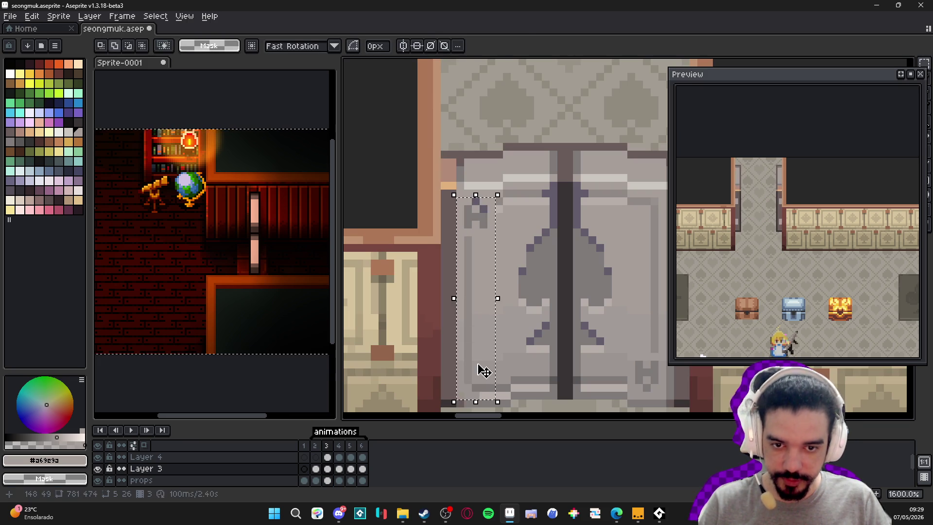
key("b")
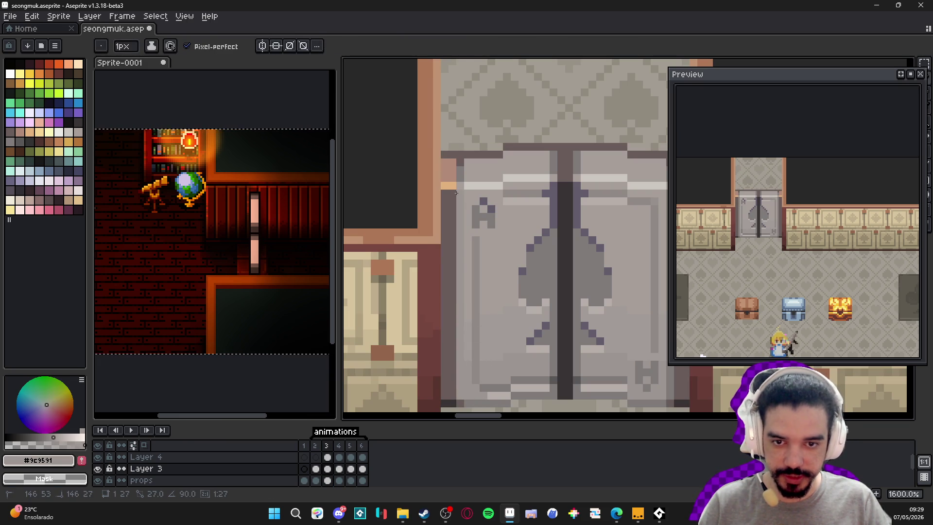
Sample door grey #807b7a and pencil a vertical line up the door edge
left_click(647, 388, "alt")
left_click_drag(460, 395, 460, 195)
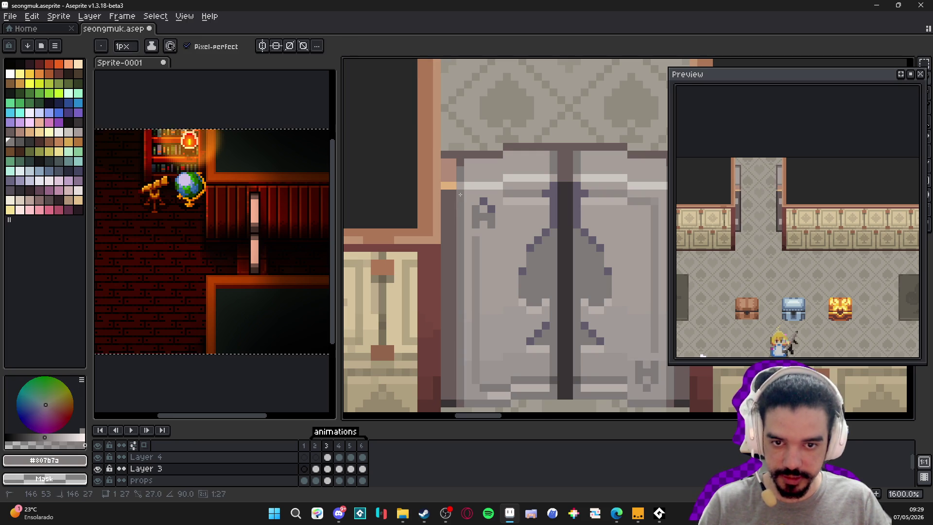
scroll(460, 203, "down", 2)
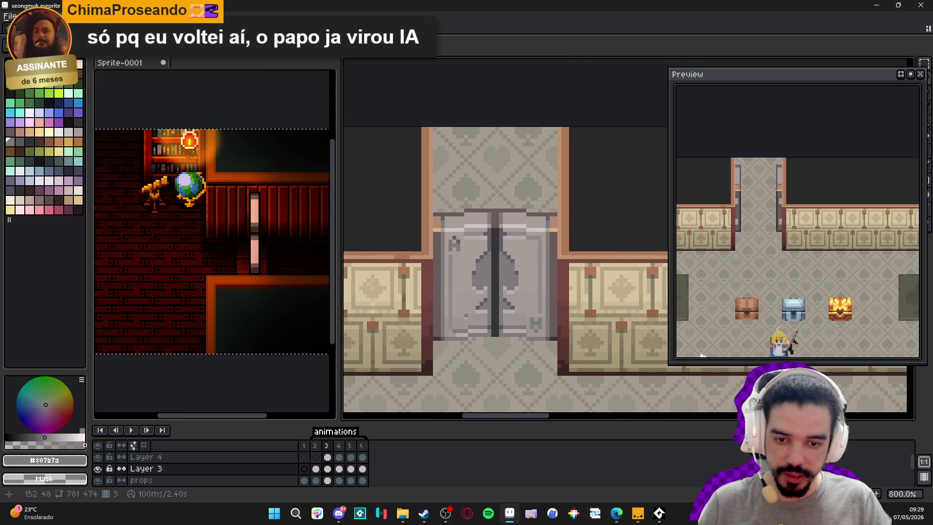
scroll(454, 323, "up", 2)
scroll(454, 315, "down", 1)
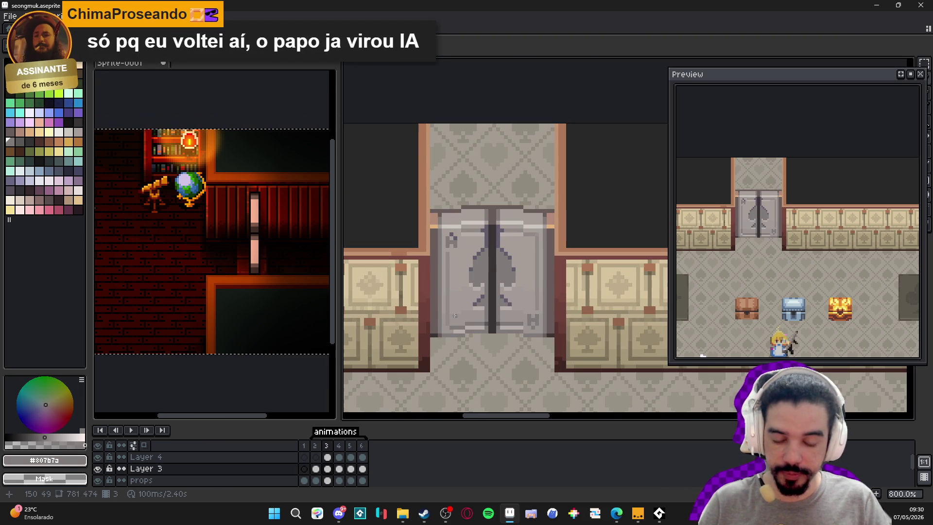
scroll(460, 277, "up", 1)
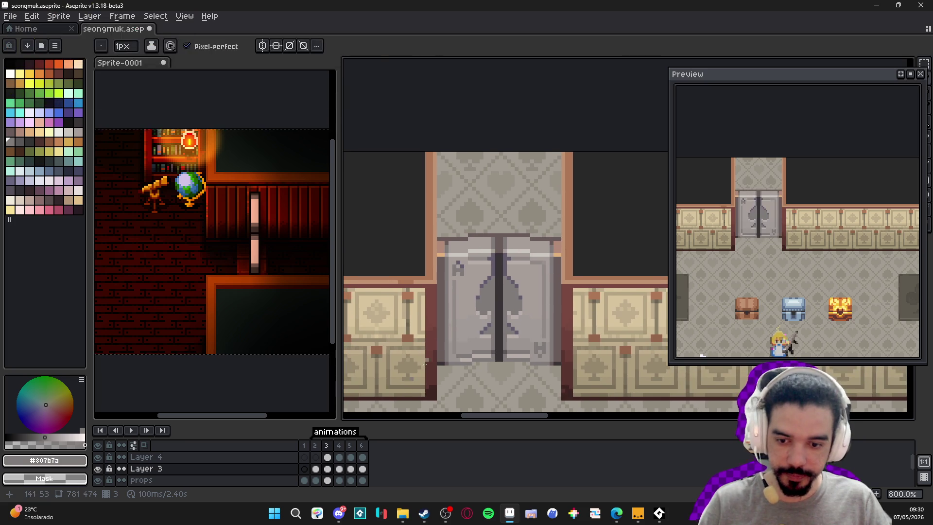
Compare closed frame 3 with open frame 4 and make Layer 4 on frame 4 active
left_click(327, 445)
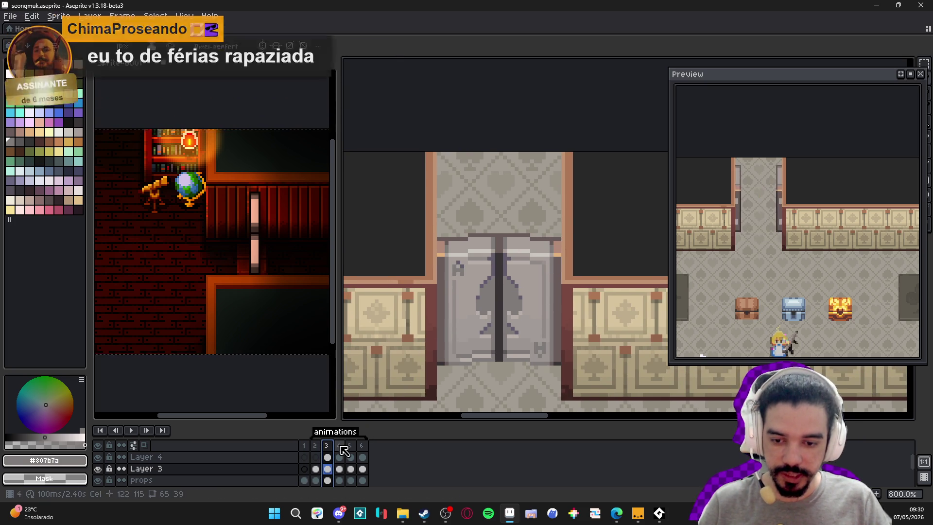
left_click(339, 445)
left_click(326, 445)
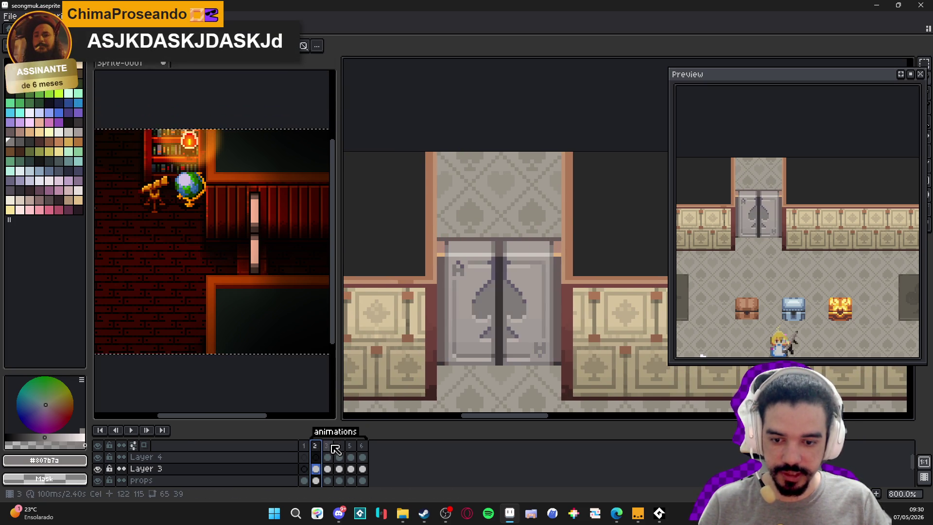
left_click(344, 446)
left_click(535, 273, "ctrl")
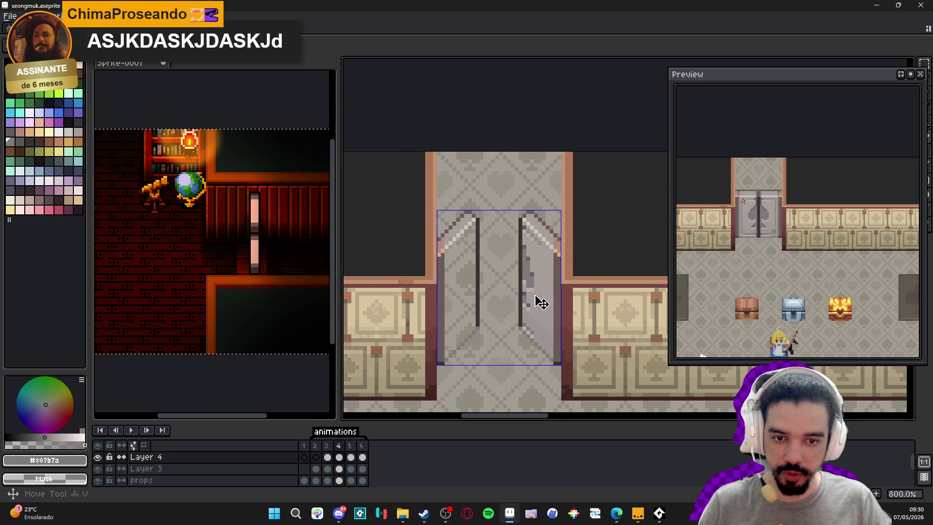
left_click_drag(865, 90, 861, 74)
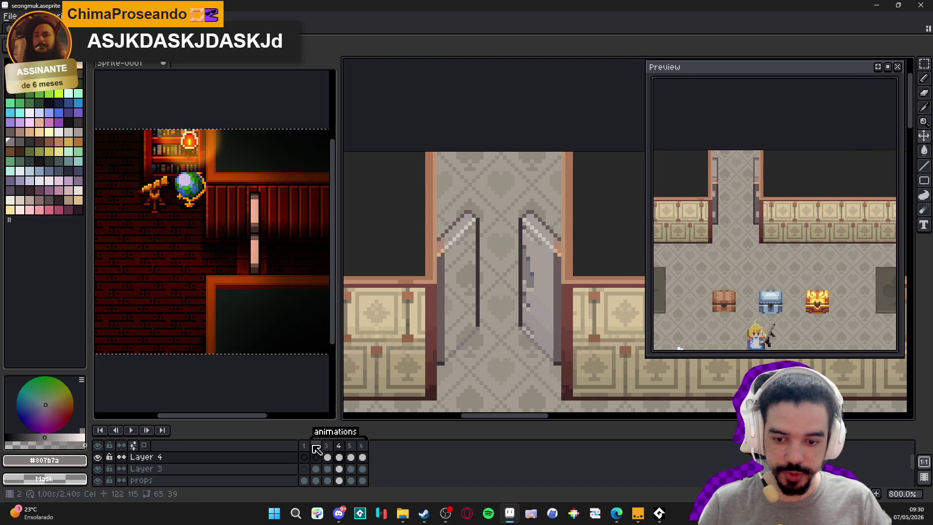
left_click(327, 457)
left_click(343, 446)
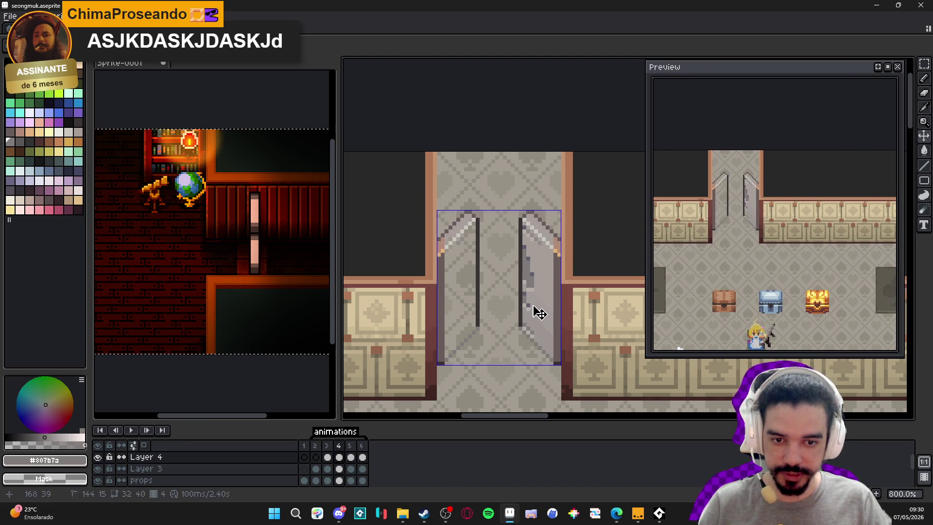
left_click(329, 447)
left_click(340, 449)
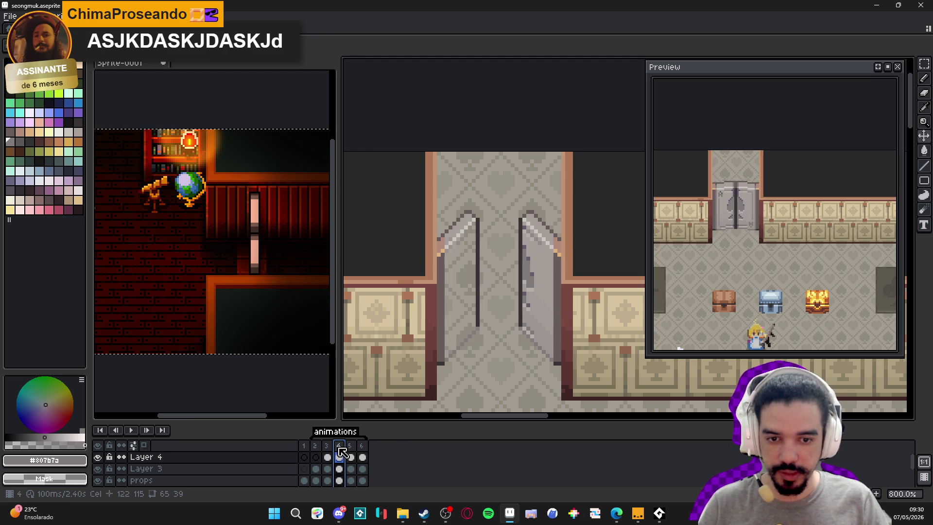
scroll(547, 268, "up", 2)
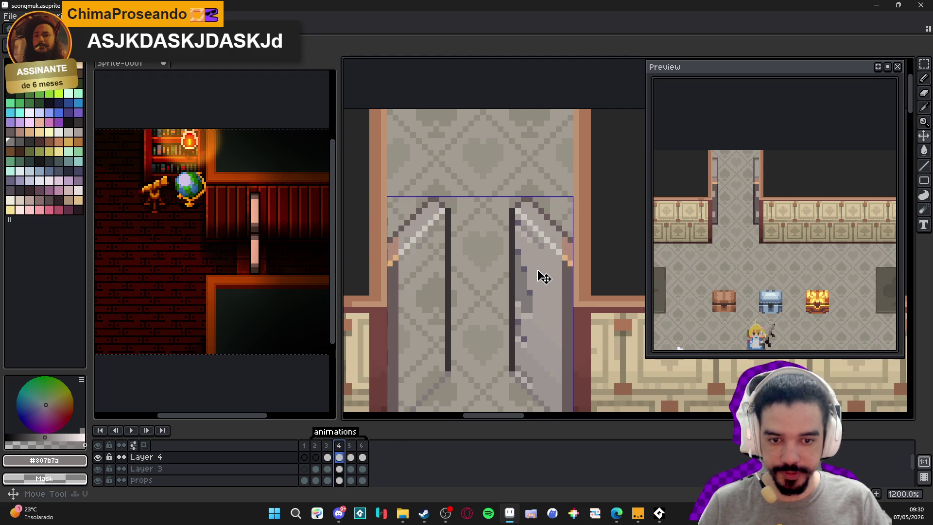
scroll(536, 272, "up", 1)
Outline the right open door panel with the freehand lasso
left_click(925, 63)
left_click(883, 68)
left_click_drag(487, 205, 440, 163)
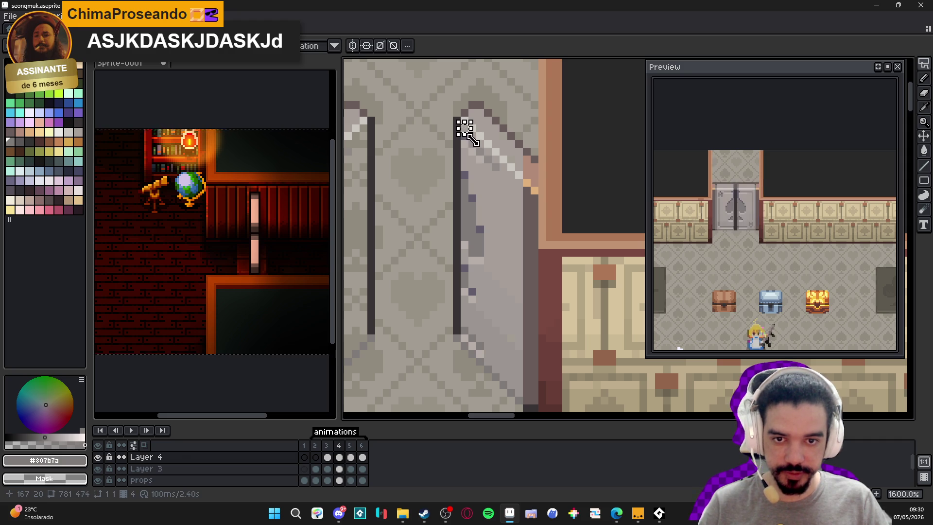
mouse_move(464, 126)
left_mouse_down()
mouse_move(516, 184)
mouse_move(518, 396)
left_mouse_up()
mouse_move(464, 127)
left_mouse_down()
mouse_move(519, 400)
mouse_move(464, 339)
mouse_move(464, 347)
left_mouse_up()
scroll(485, 302, "down", 1)
scroll(535, 291, "left", 2)
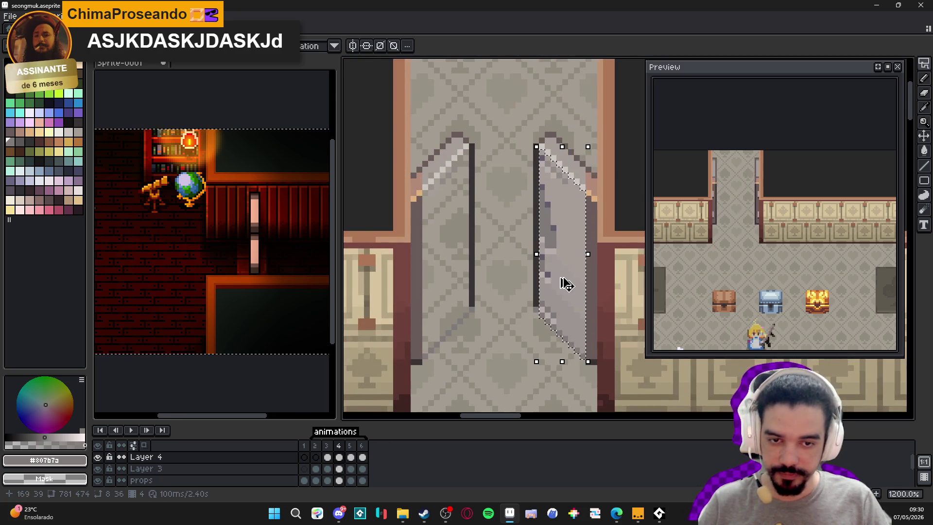
Mirror the panel horizontally and commit it in place over the left door
key("shift+h")
mouse_move(558, 266)
left_mouse_down()
mouse_move(417, 271)
mouse_move(451, 276)
left_mouse_up()
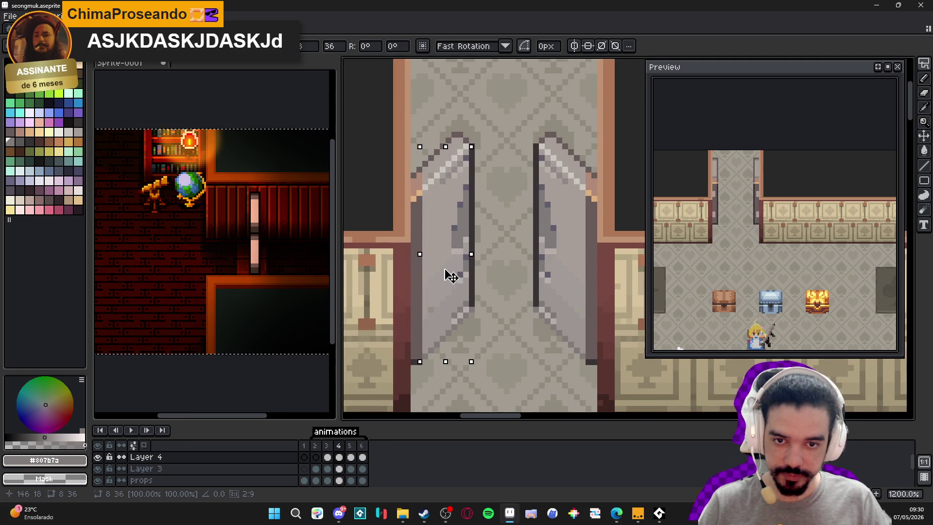
key("Return")
Sample a light door grey and recheck frames 3 and 4 with Layer 4 active
key("b")
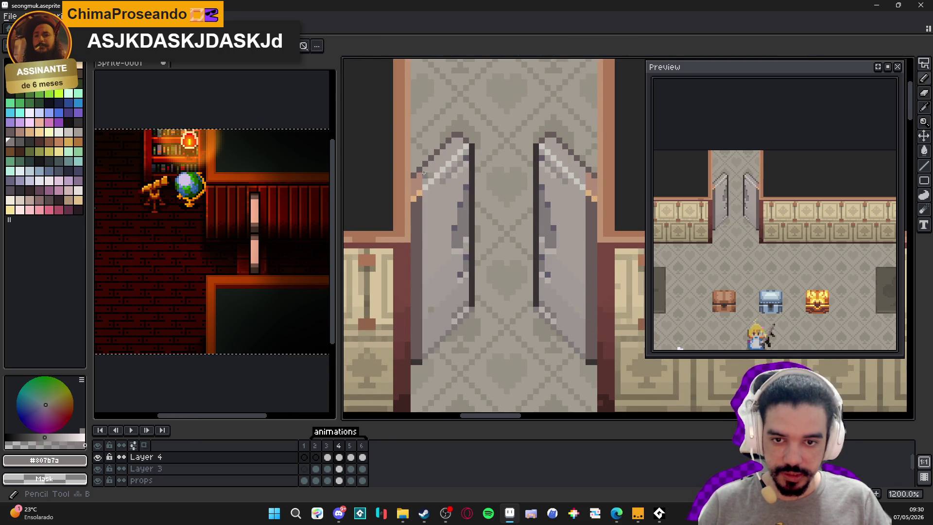
scroll(434, 168, "up", 3)
left_click(418, 180, "alt")
scroll(453, 242, "up", 4)
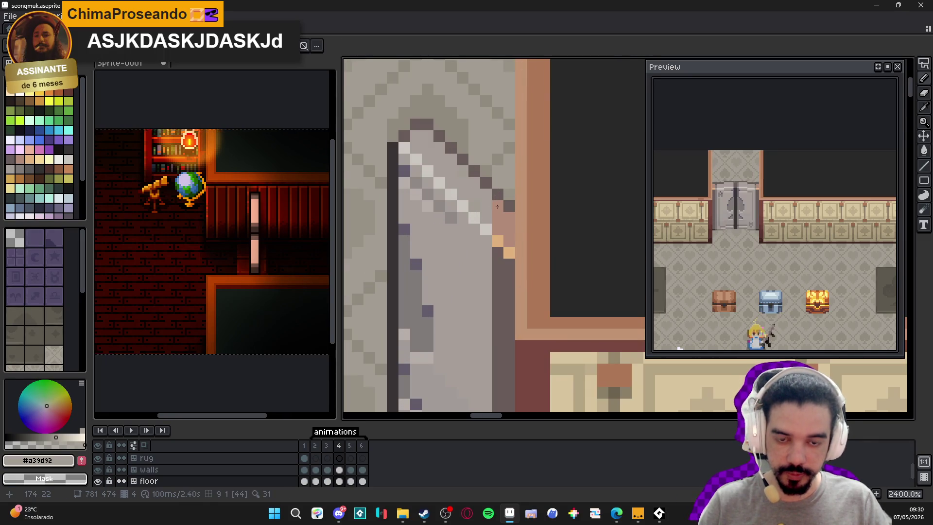
scroll(535, 219, "down", 5)
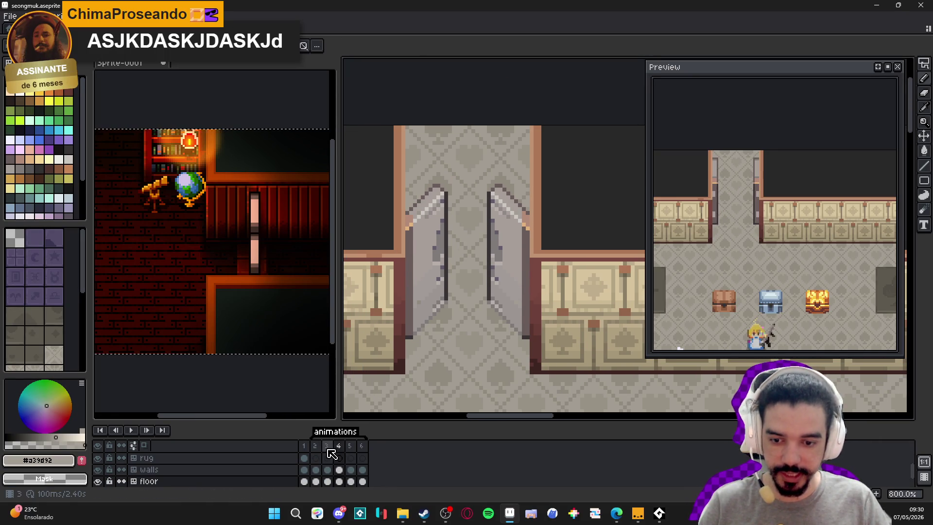
left_click(339, 446)
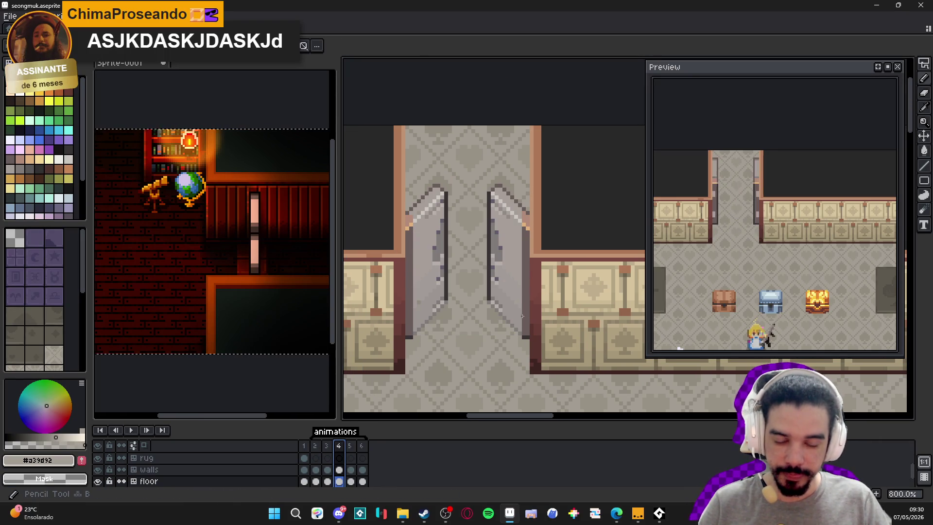
scroll(515, 311, "up", 1)
key("Left")
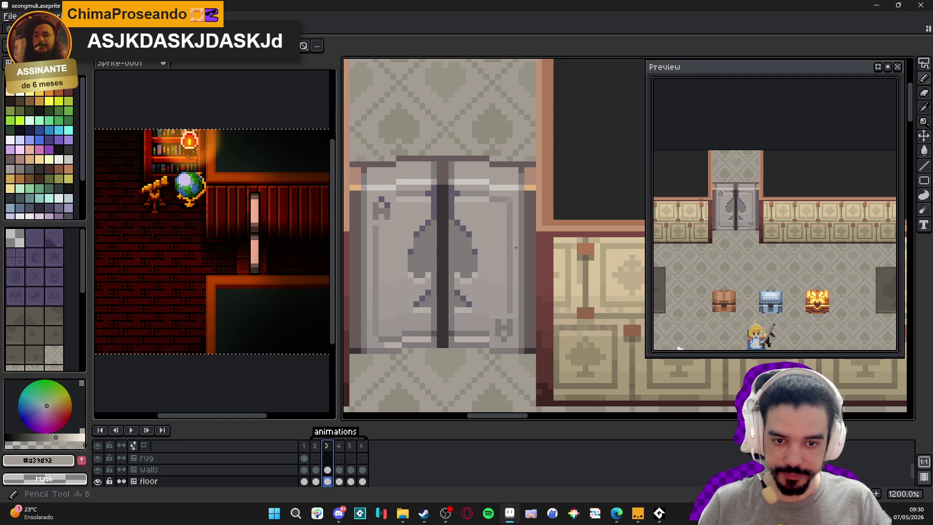
key("Right")
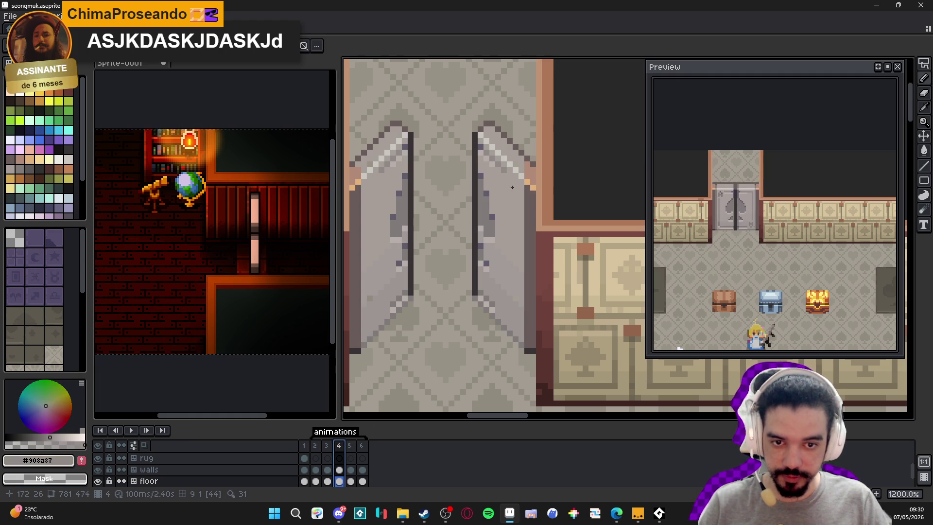
left_click(508, 174, "ctrl")
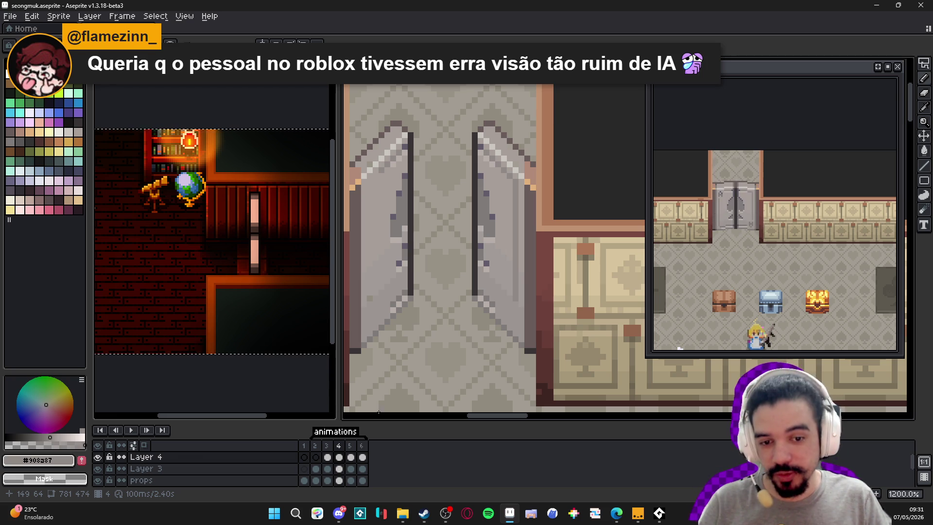
Compare frames 3 and 4, then draw a short grey line on the right door edge
key("Left")
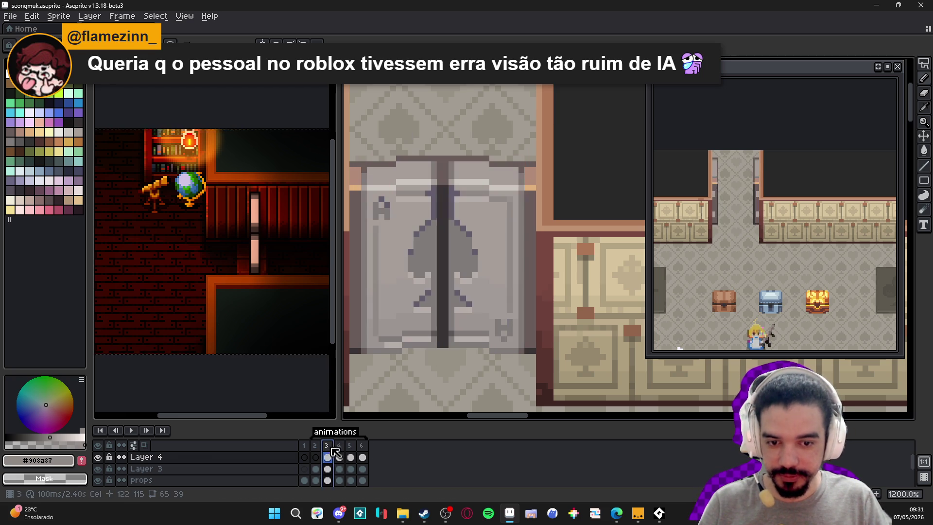
scroll(510, 349, "up", 3)
key("Right")
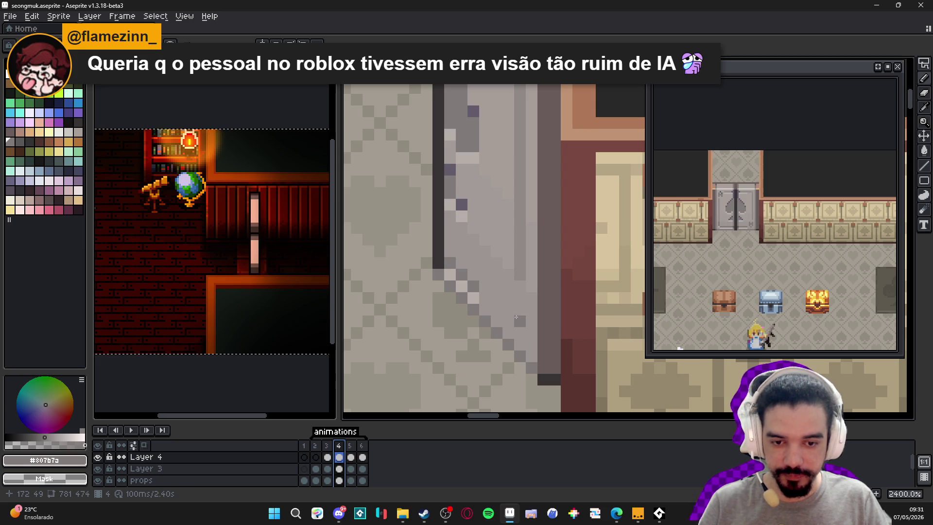
key("Left")
key("Right")
left_click_drag(520, 297, 520, 320)
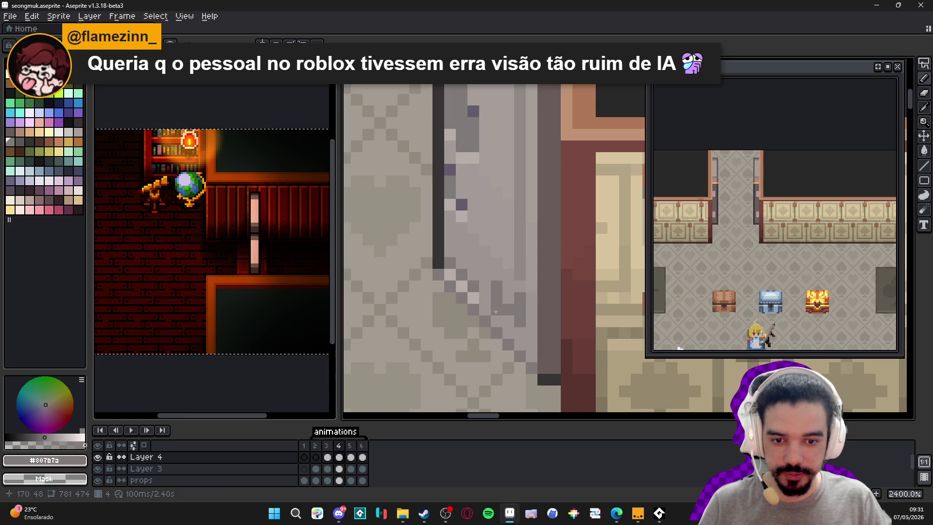
Add a grey pixel and a vertical shading line down the left door leaf on frame 4
scroll(511, 320, "down", 3)
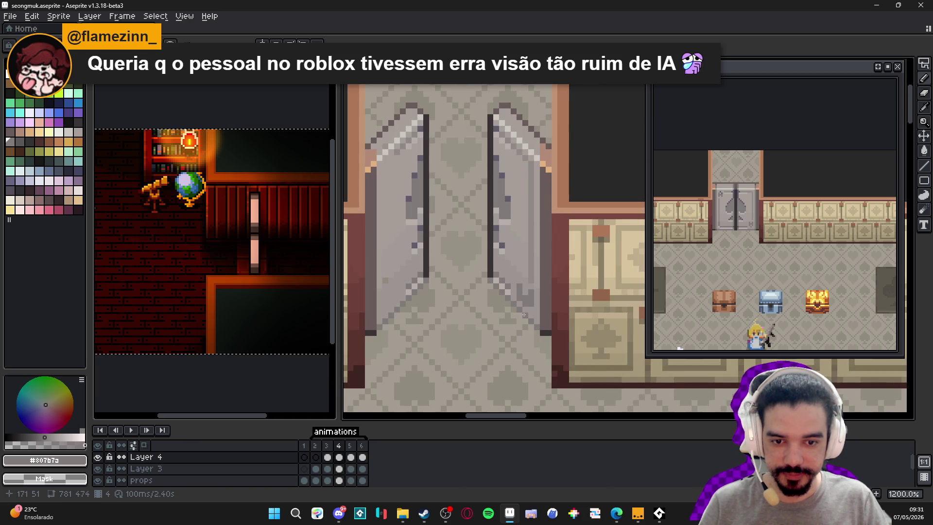
left_click(328, 447)
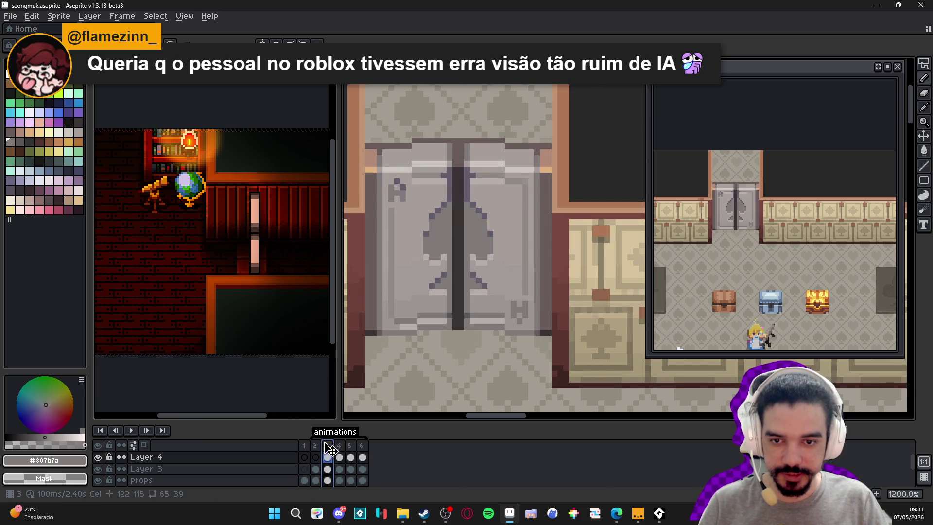
left_click(339, 445)
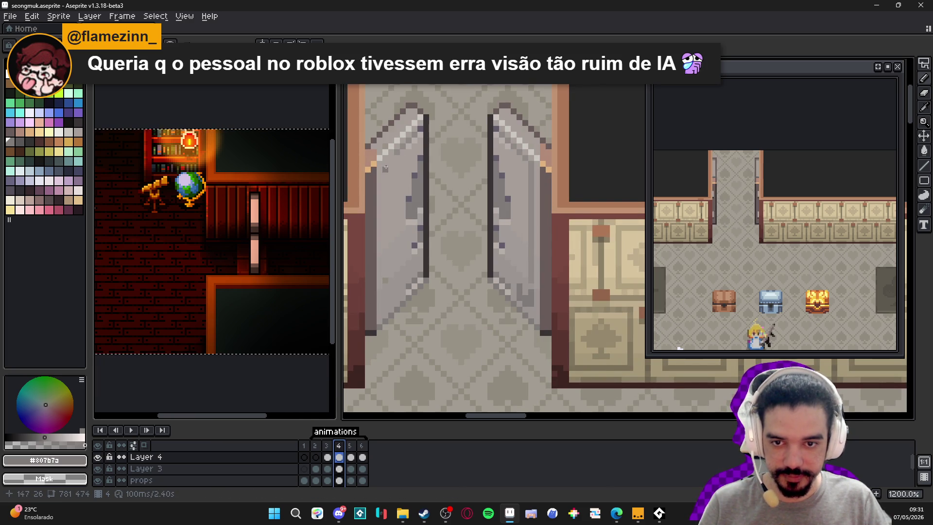
left_click(390, 178)
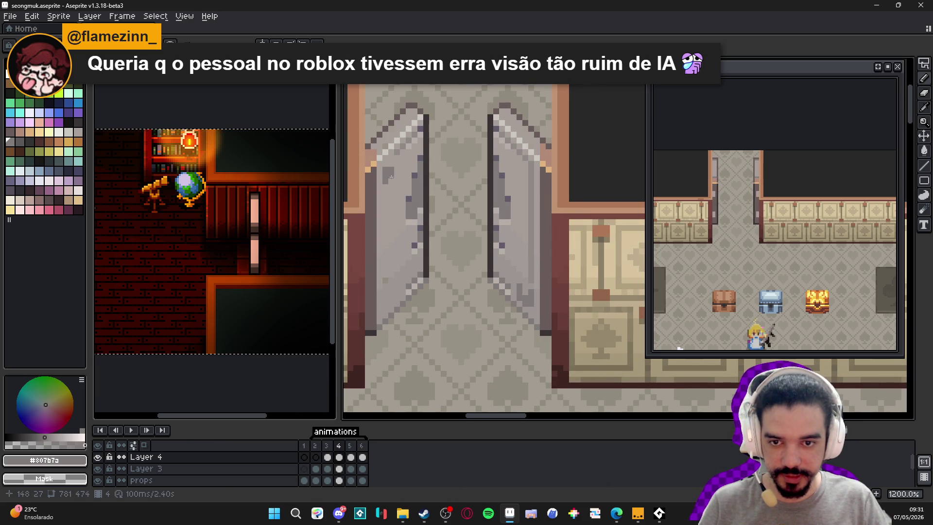
left_click(327, 447)
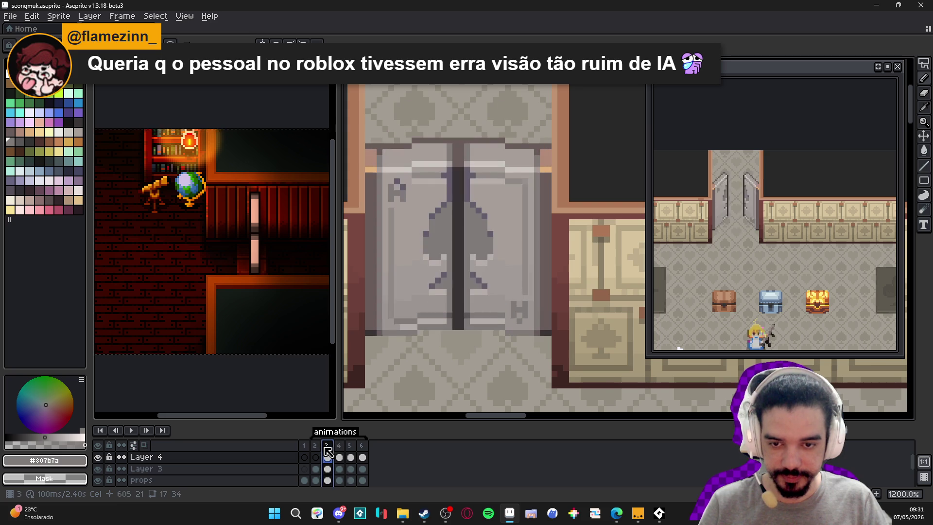
key("Right")
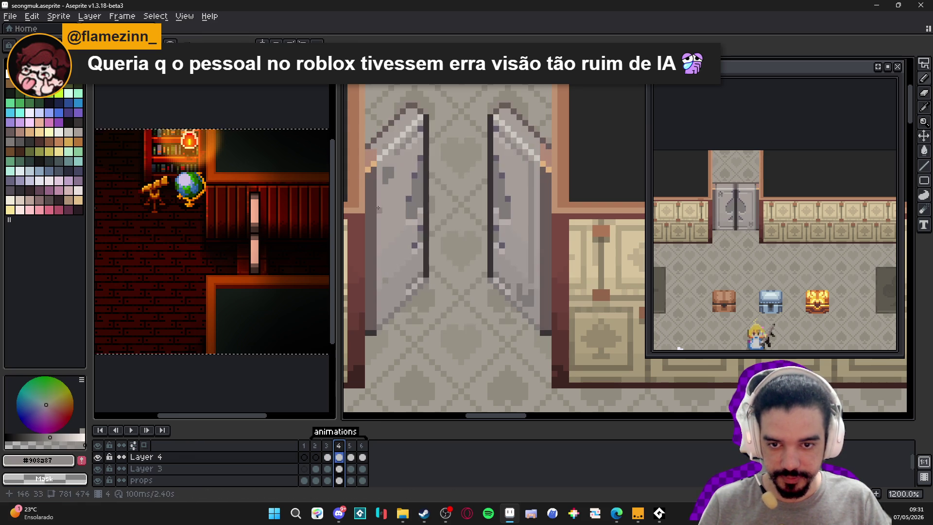
left_click_drag(383, 195, 383, 302)
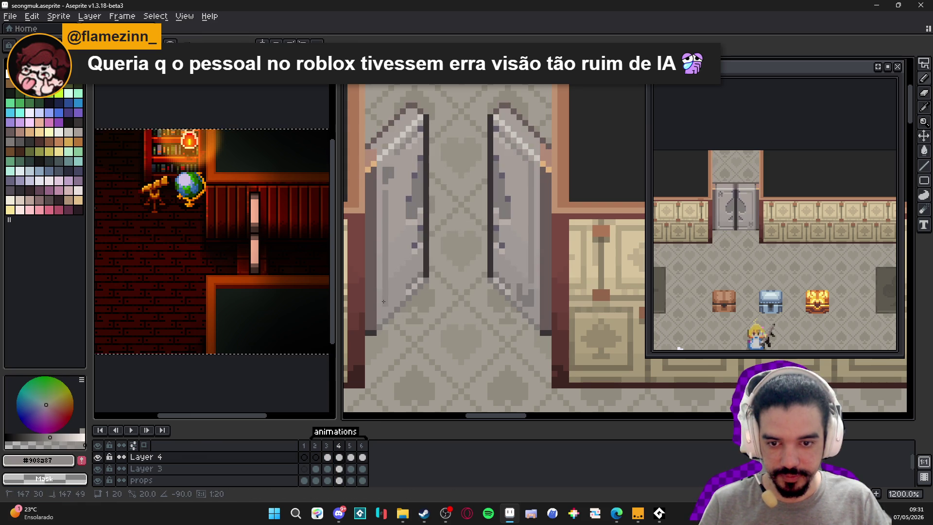
left_click(330, 448)
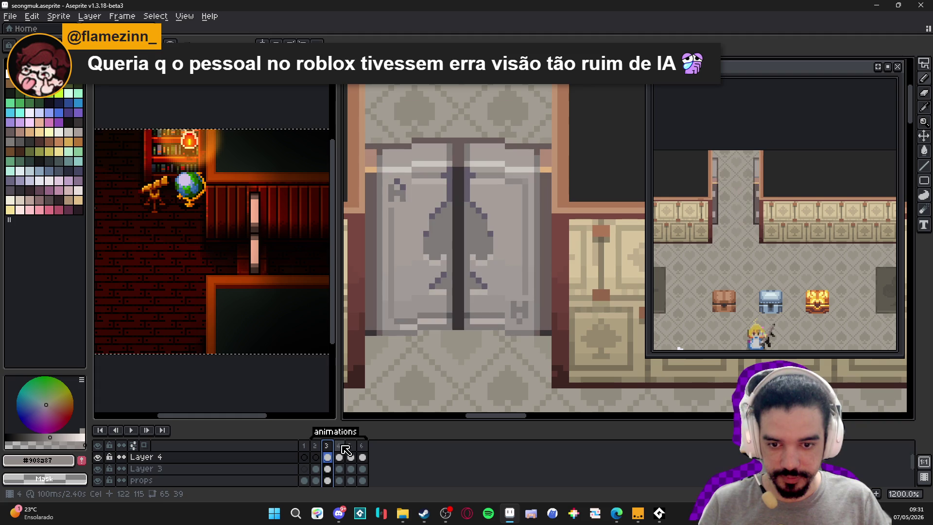
left_click(340, 456)
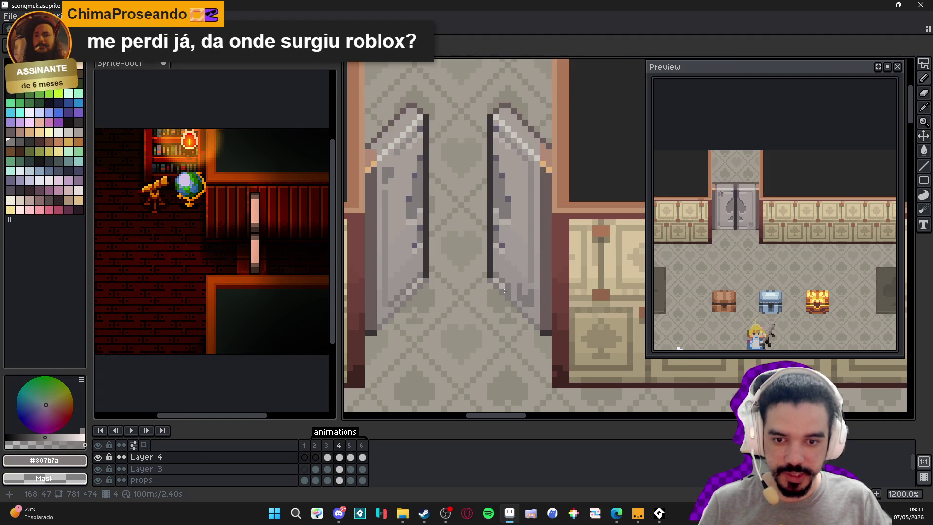
scroll(424, 301, "up", 1)
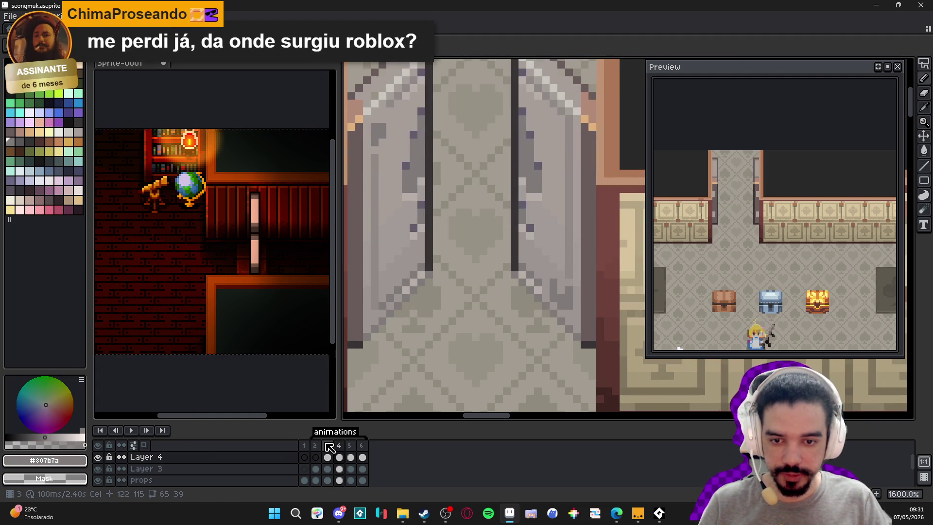
left_click(327, 457)
left_click(339, 456)
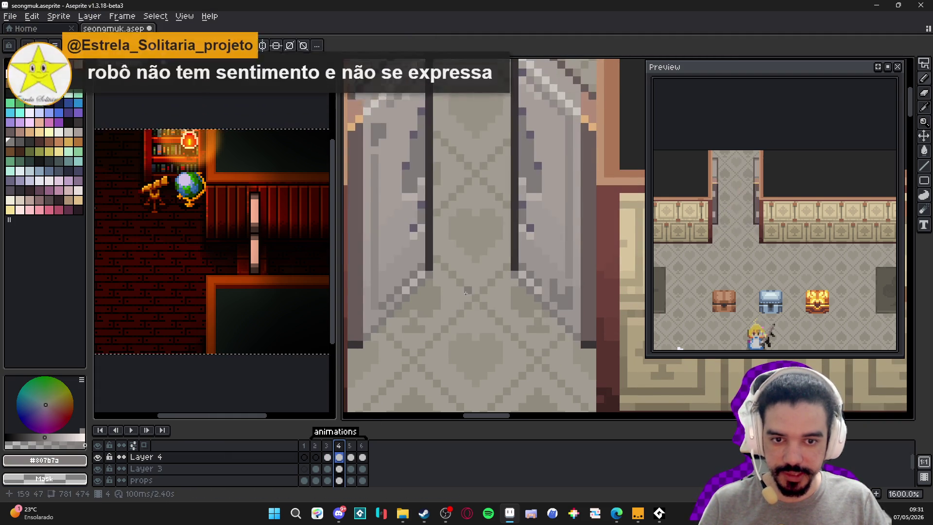
scroll(482, 266, "down", 1)
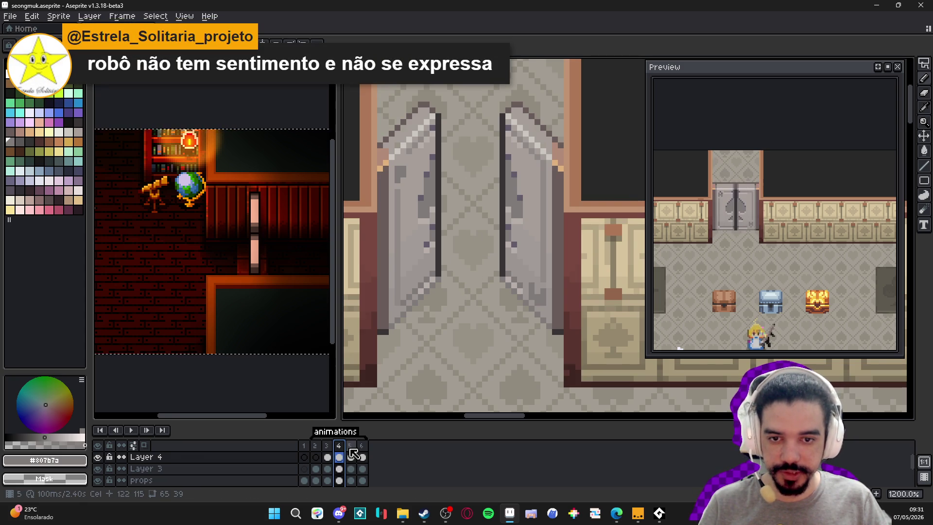
left_click(351, 452)
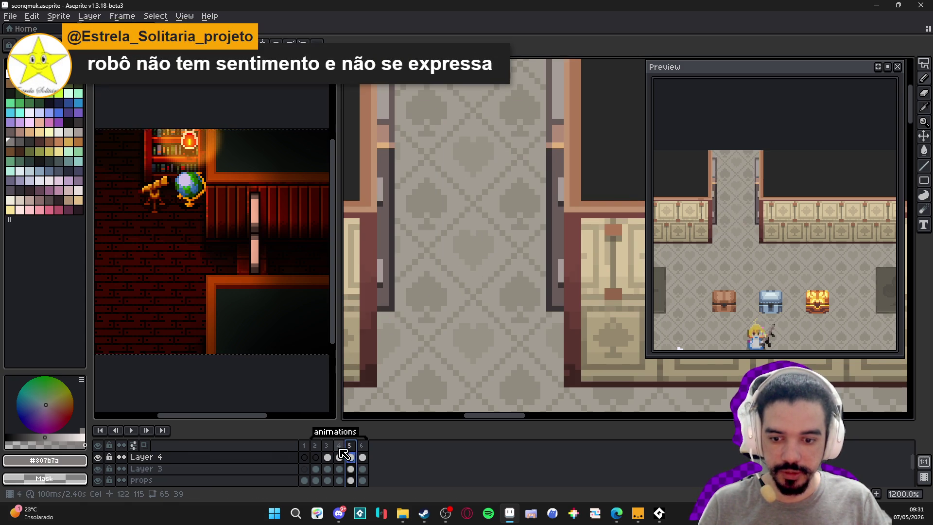
left_click(338, 456)
left_click(350, 457)
scroll(454, 327, "down", 2)
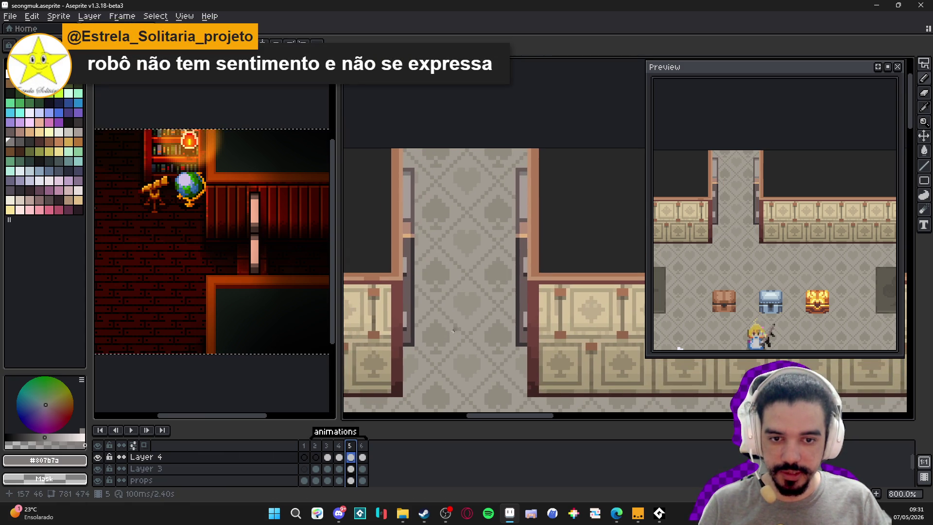
key("Left")
key("Right")
key("Right")
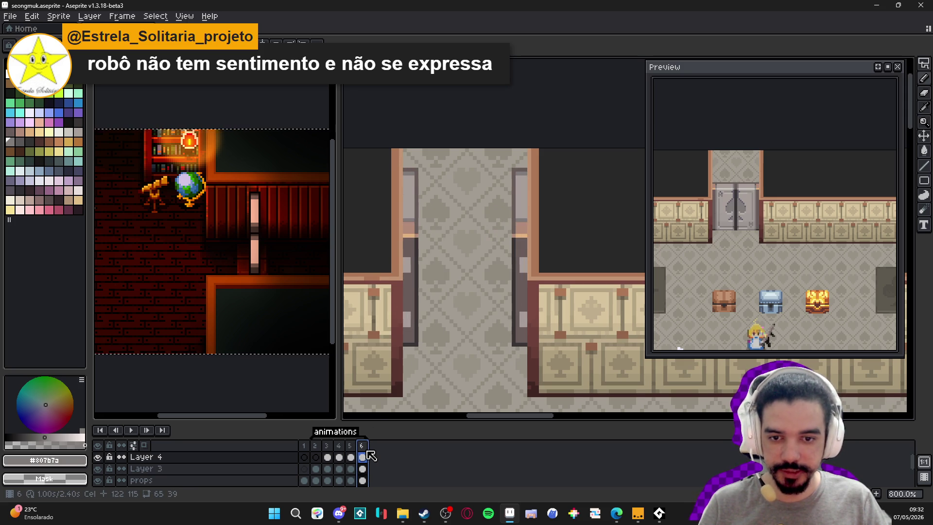
left_click(361, 456)
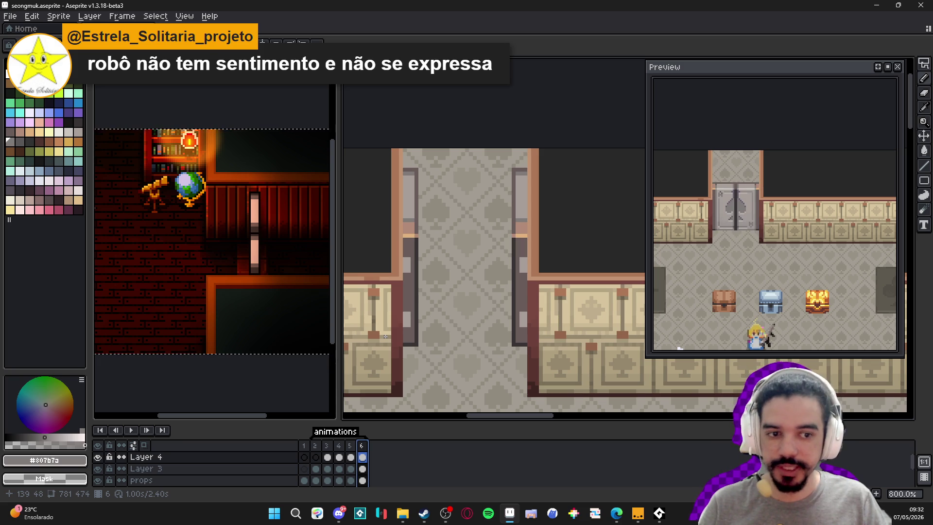
left_click(360, 446)
key("Right")
key("Left")
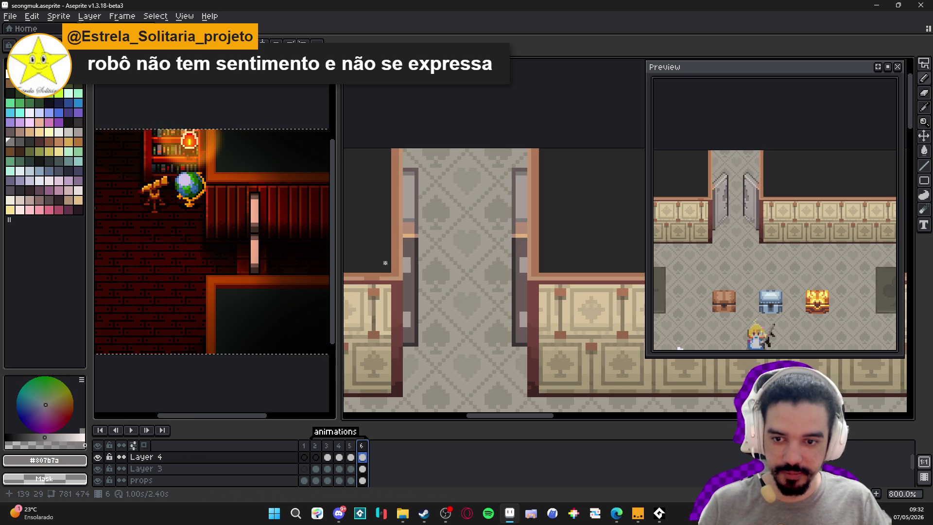
scroll(428, 262, "left", 2)
left_click(432, 272, "ctrl")
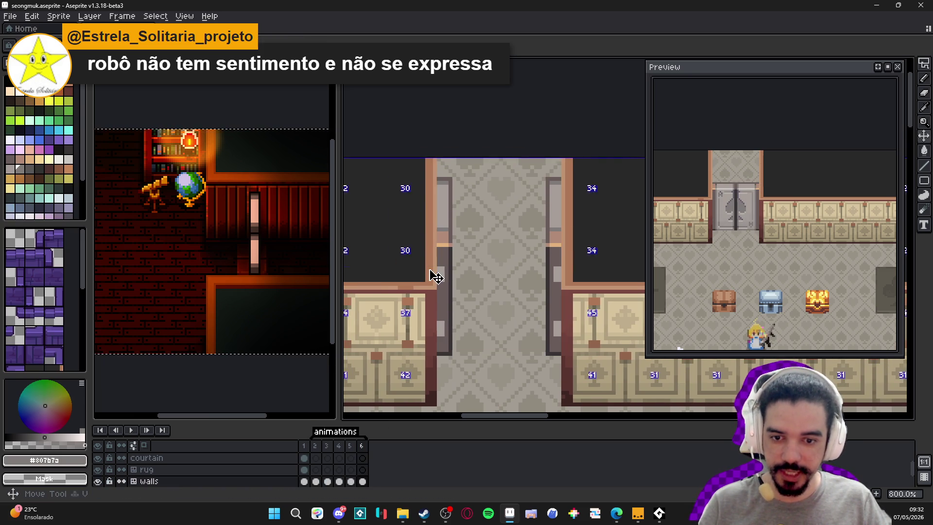
left_click(439, 307, "ctrl")
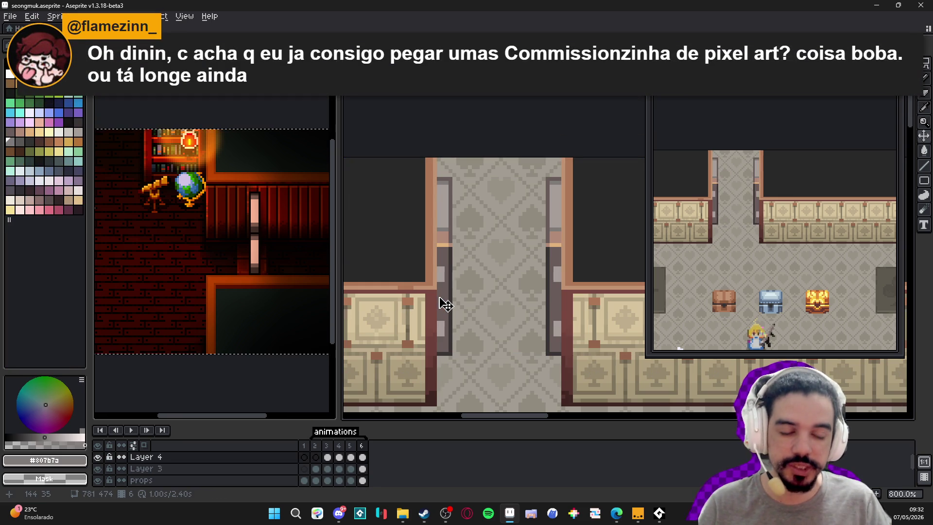
scroll(445, 305, "down", 2)
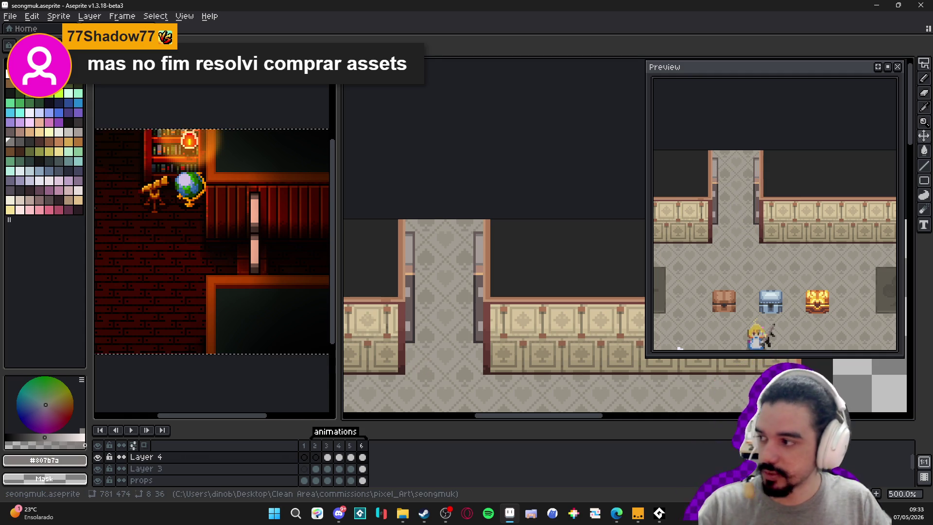
key("alt+Tab")
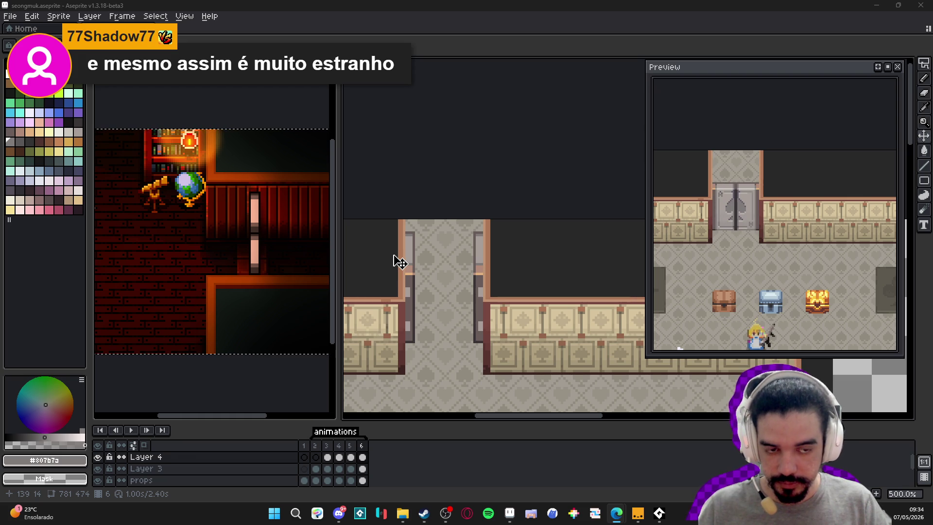
left_click_drag(399, 262, 465, 207)
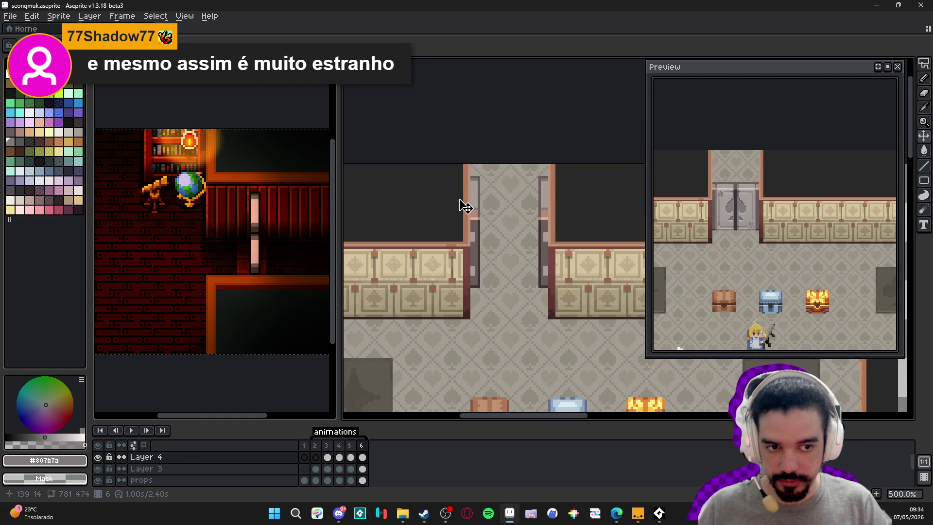
Duplicate the closed-door frame 2 and move the copy to after frame 7
left_click_drag(431, 264, 448, 238)
left_click(352, 446)
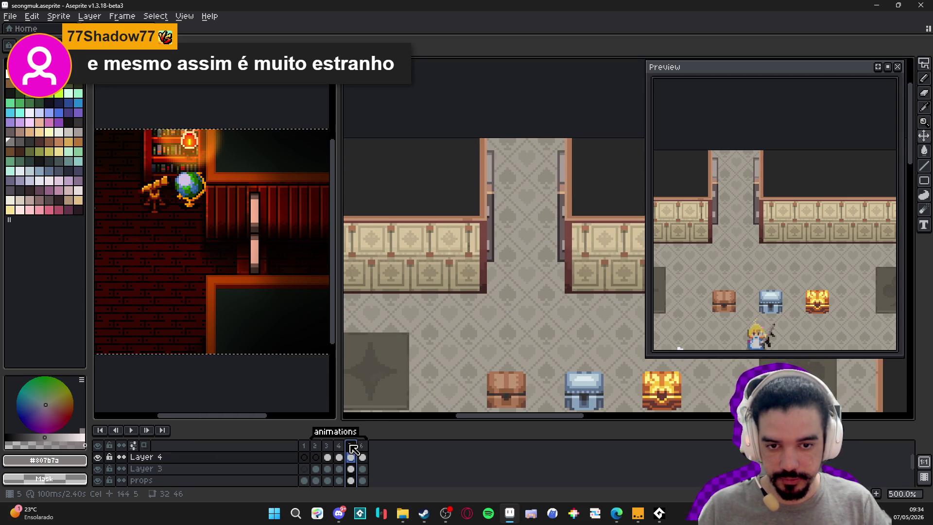
left_click(315, 445)
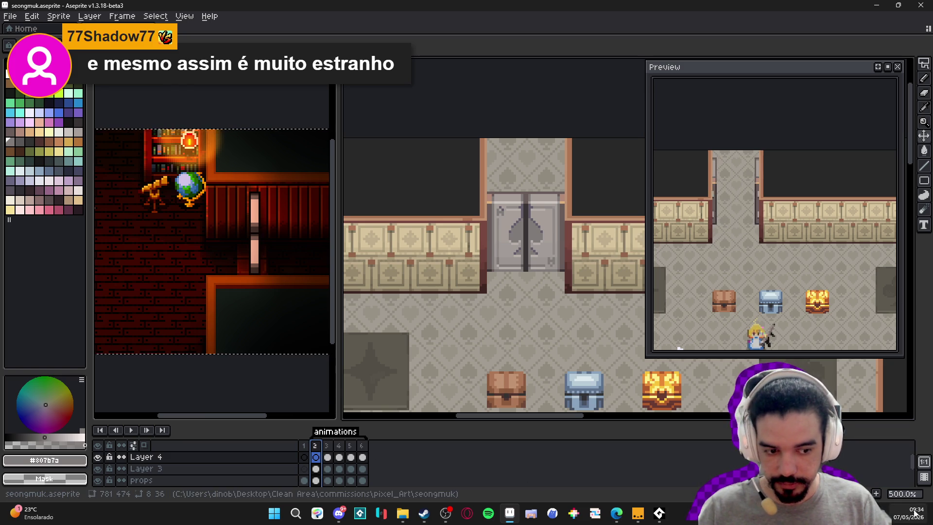
key("alt+n")
left_click_drag(327, 457, 389, 461)
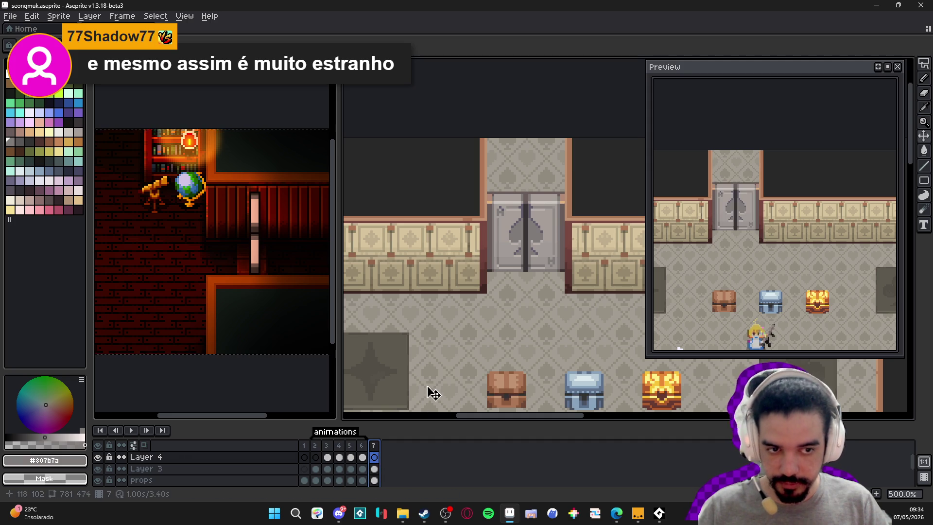
Review frames 3, 4, 6 and 7, then insert a new frame after frame 6
left_click_drag(418, 311, 415, 300)
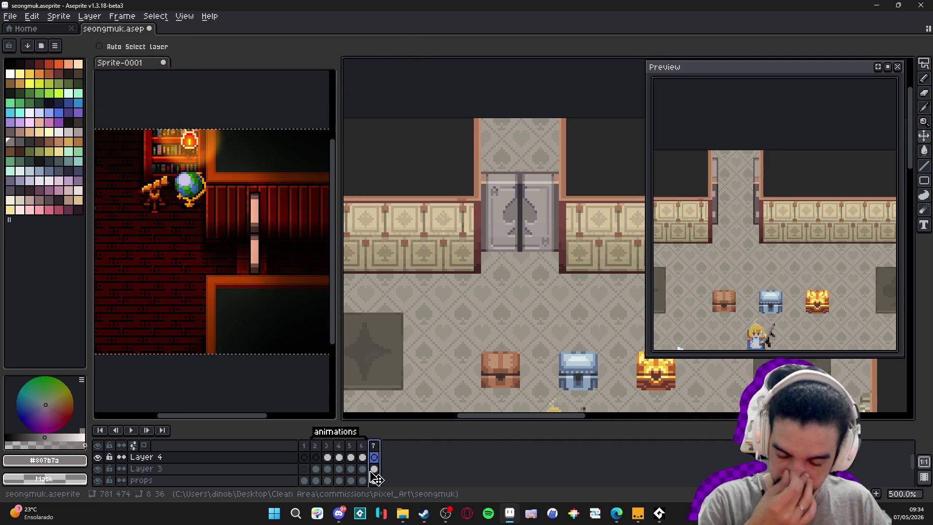
left_click(362, 445)
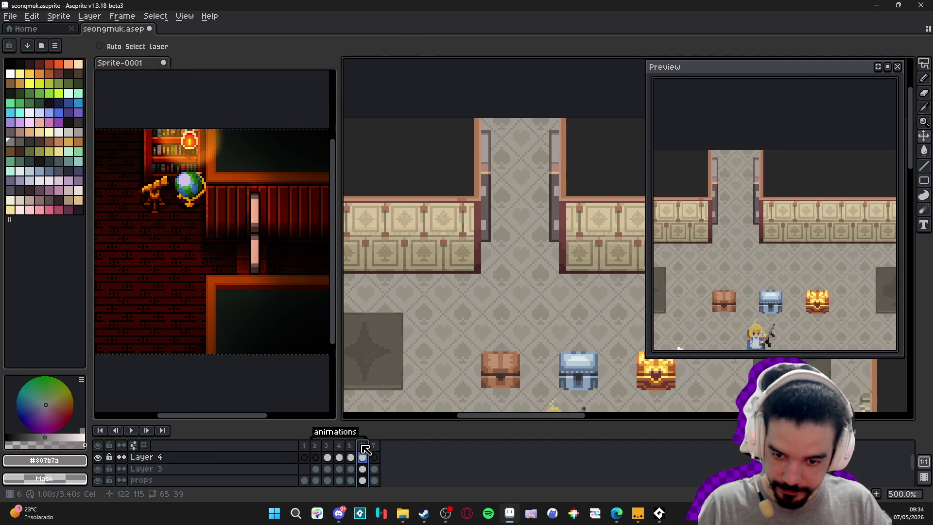
left_click(327, 457)
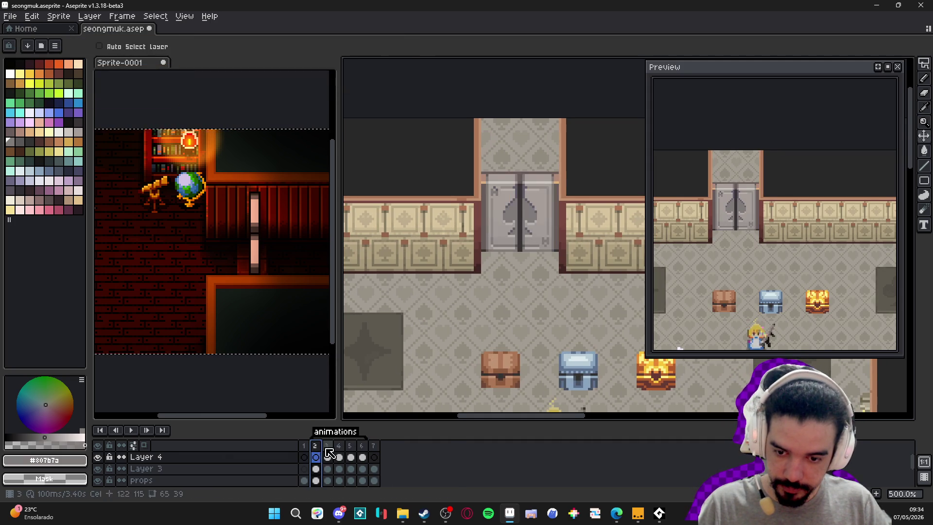
left_click(359, 452)
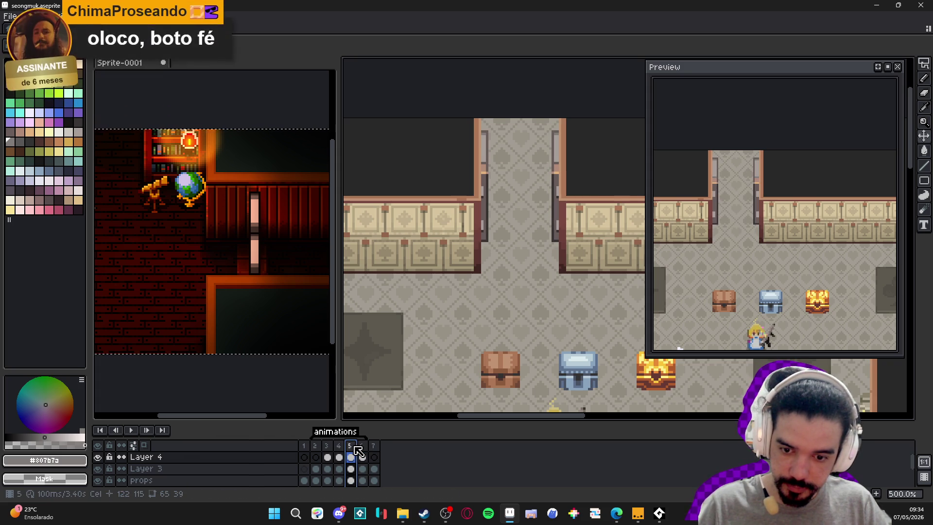
left_click(341, 456)
left_click(375, 446)
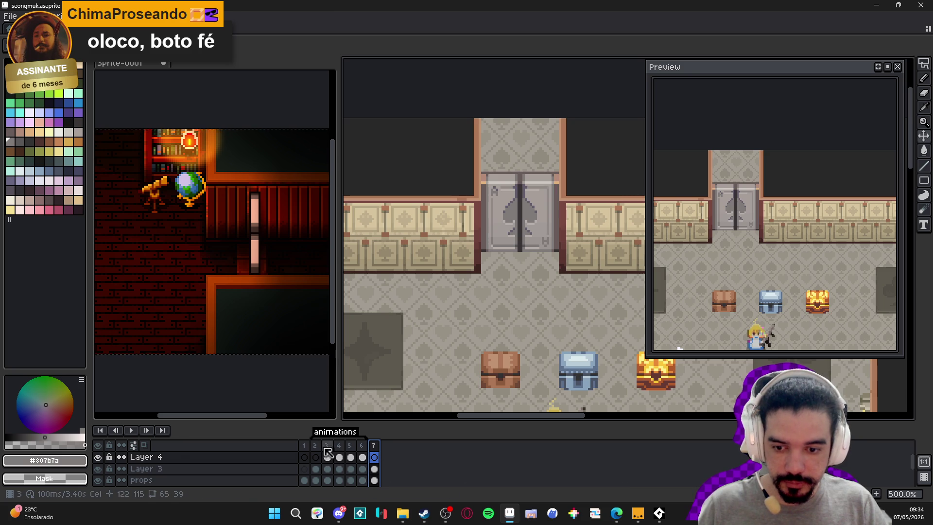
left_click(364, 454)
key("alt+n")
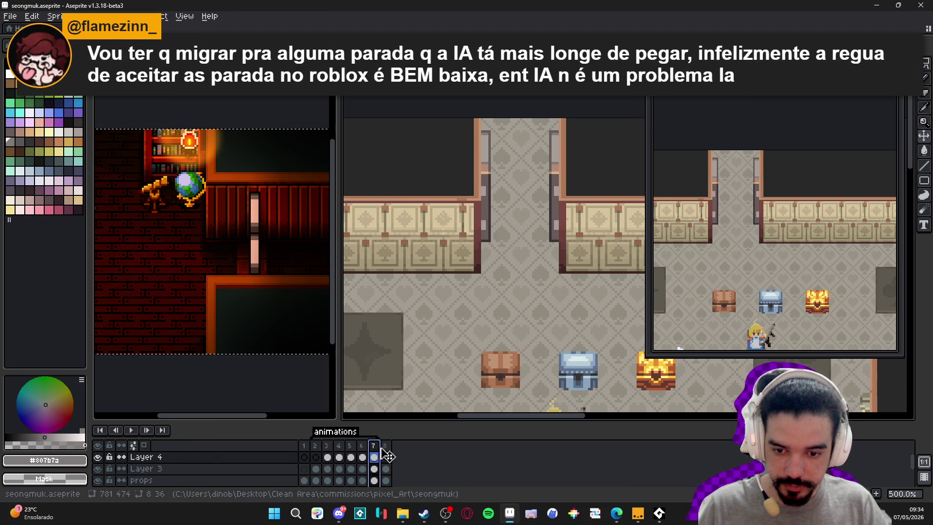
Delete the extra frame 8 and select the frame 6 and 7 columns
left_click(390, 453)
key("alt+c")
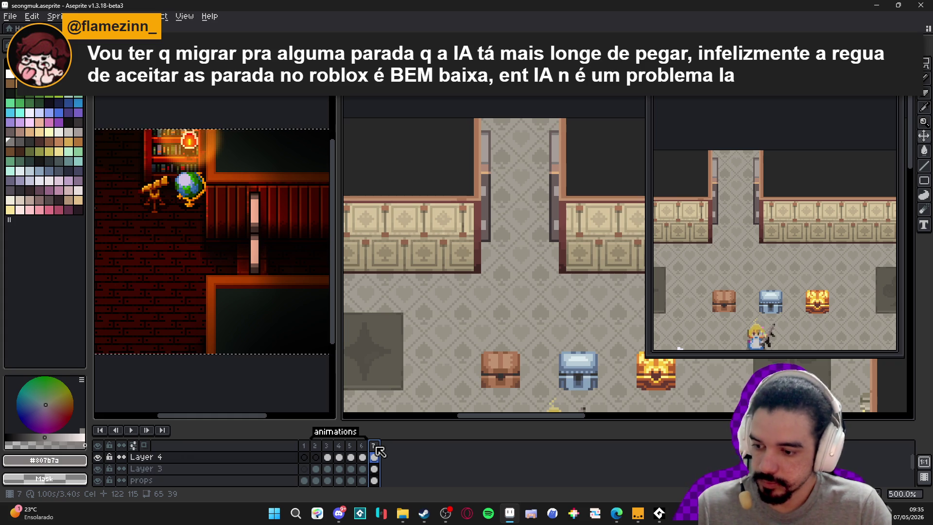
left_click(361, 446)
left_click(373, 454)
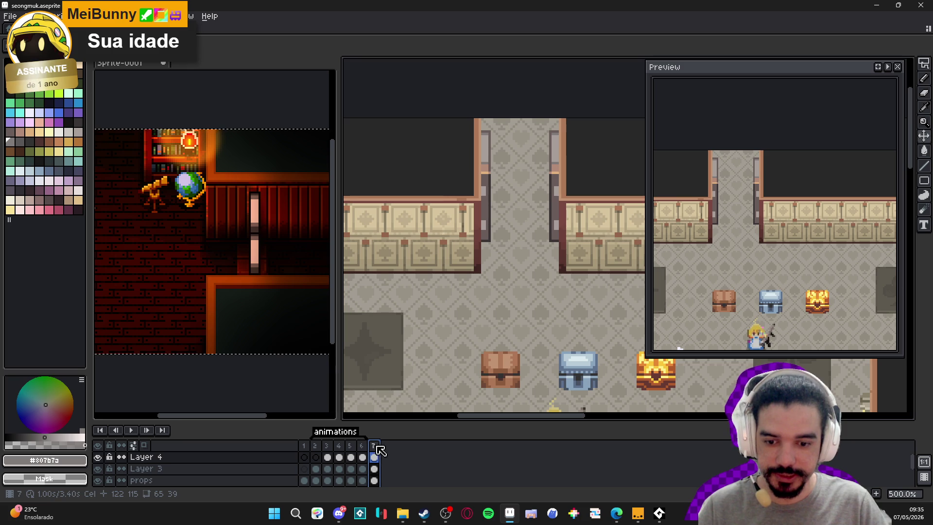
Step through frames 1 to 7 to review the door opening sequence
left_click_drag(494, 228, 465, 235)
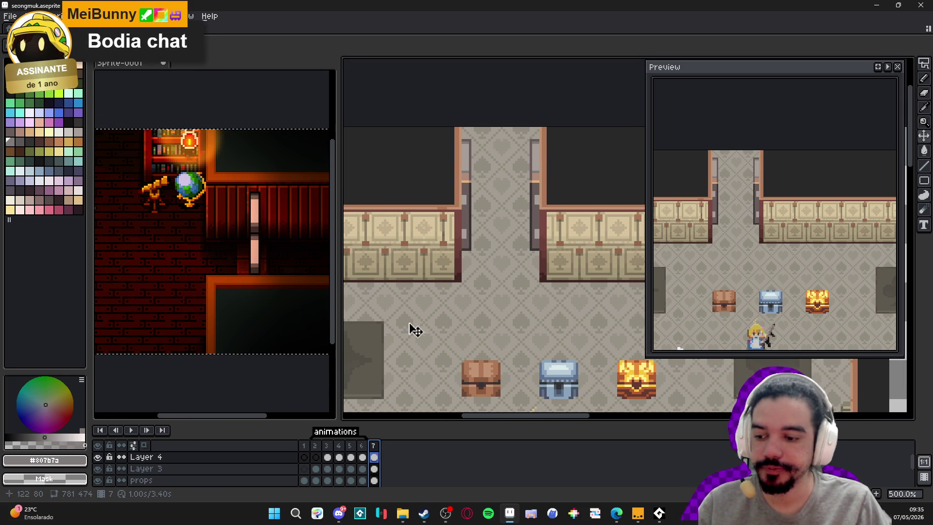
left_click(367, 453)
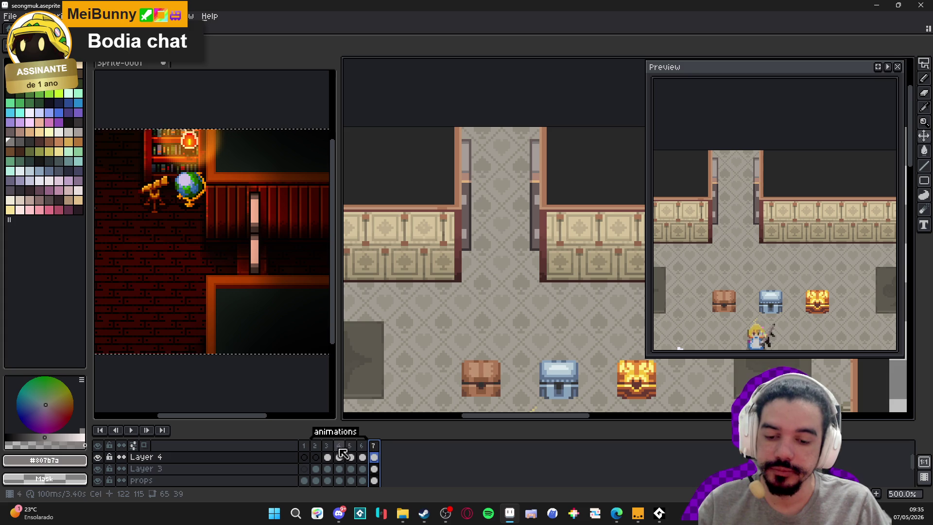
left_click(315, 456)
left_click(327, 453)
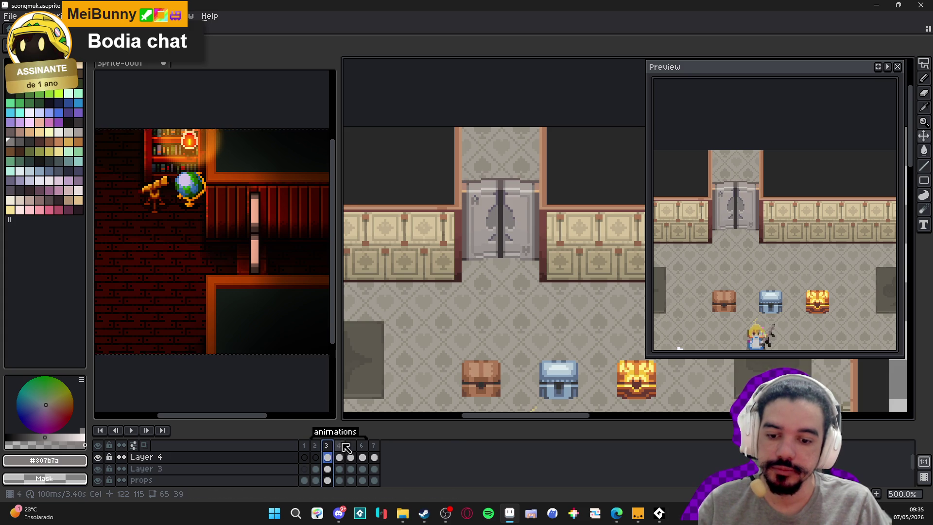
left_click(339, 453)
left_click(350, 453)
left_click(363, 453)
left_click(375, 451)
left_click(317, 453)
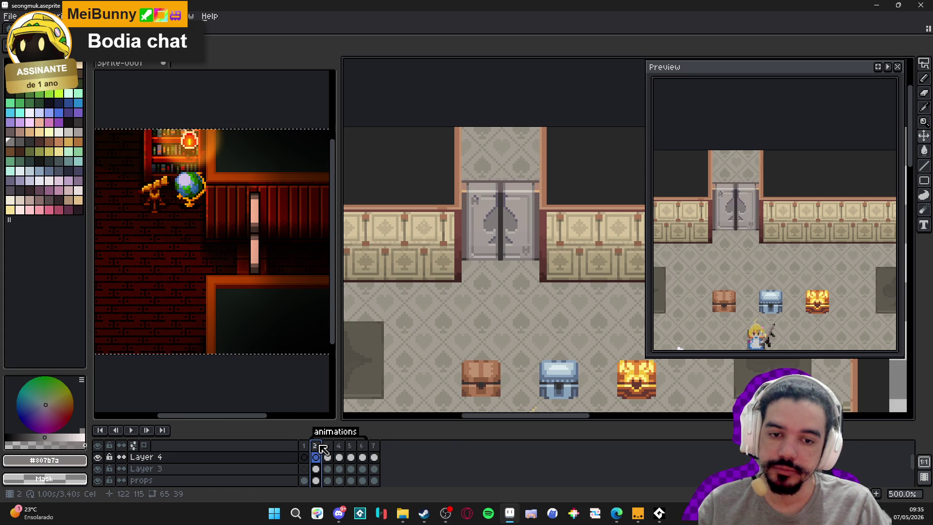
left_click(374, 448)
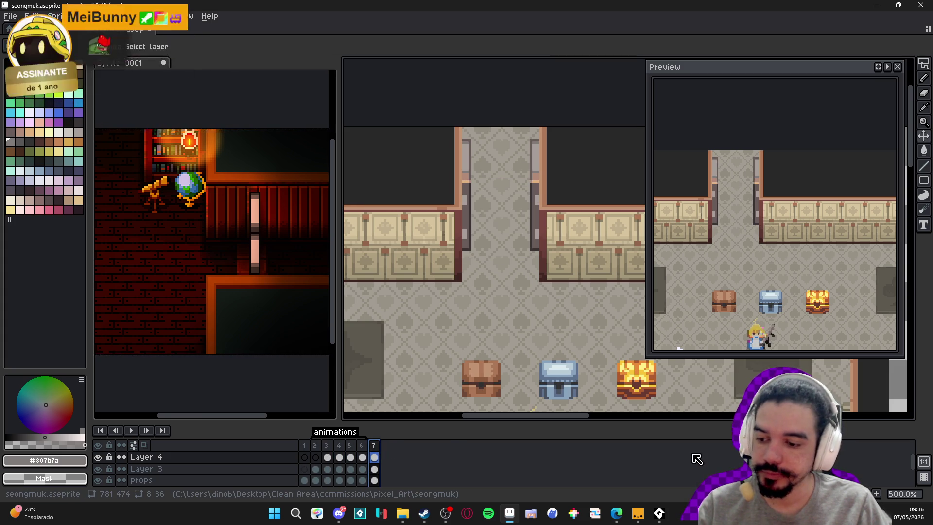
left_click(316, 455)
left_click(327, 453)
left_click(316, 454)
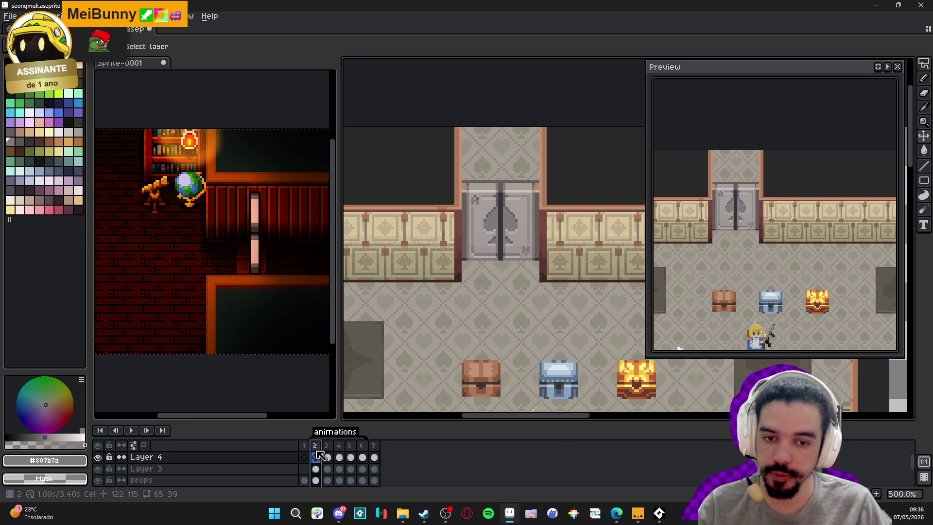
left_click(374, 454)
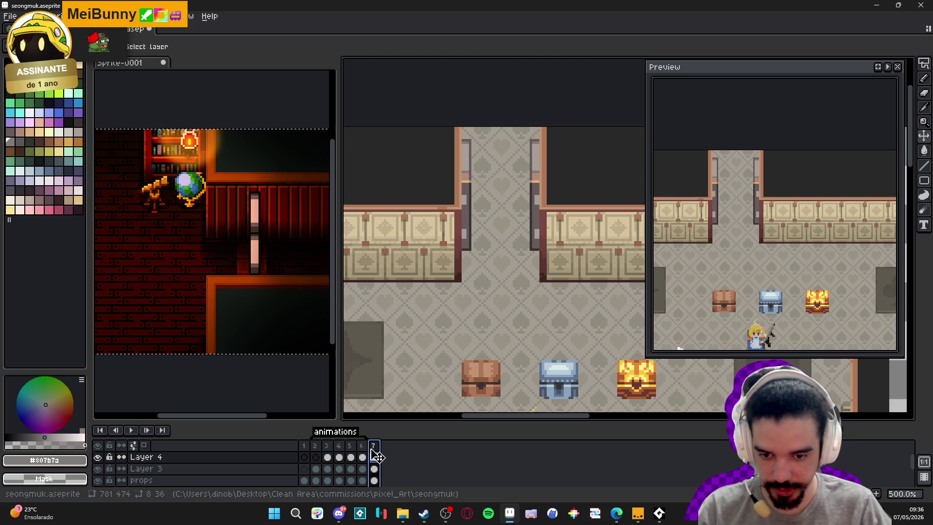
left_click(304, 446)
left_click(374, 446)
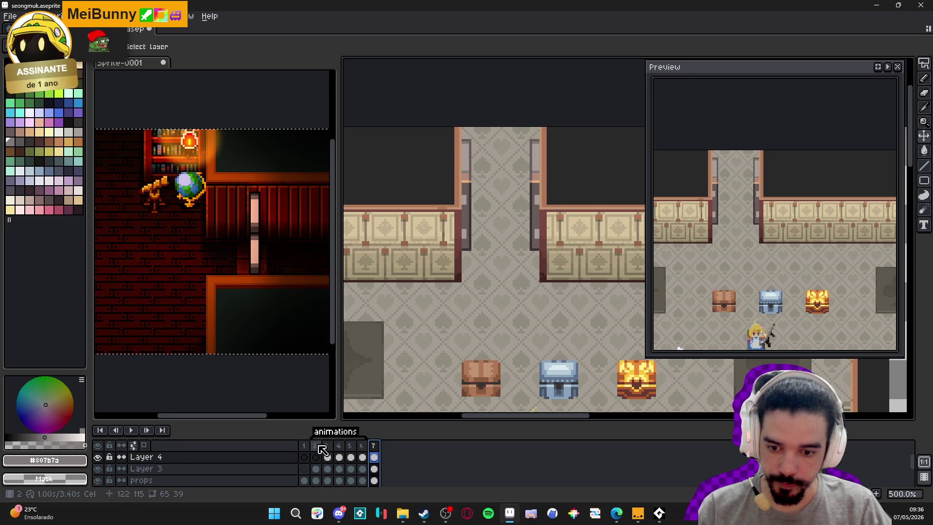
left_click(316, 447)
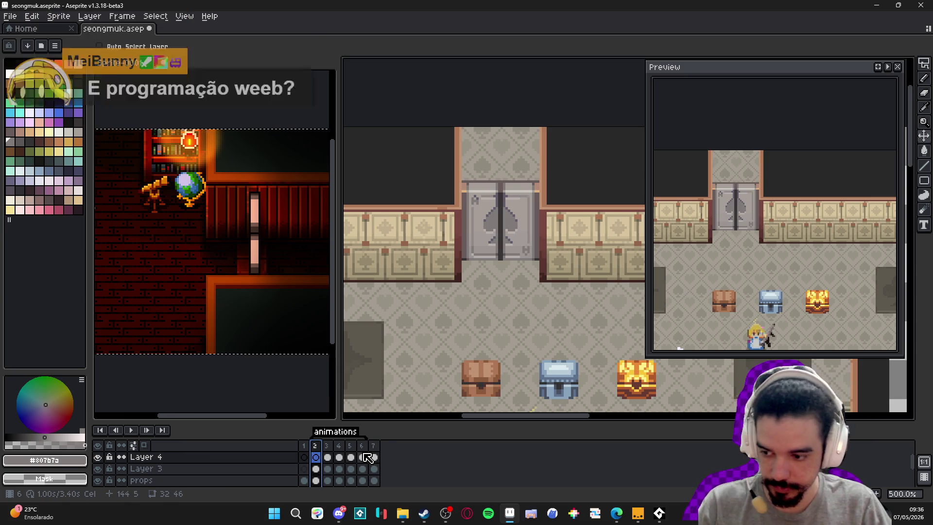
Drag the closed-door cel from frame 2 into a new frame 8 and preview the loop
mouse_move(327, 457)
left_mouse_down()
mouse_move(428, 456)
mouse_move(375, 456)
left_mouse_up()
left_click(389, 446)
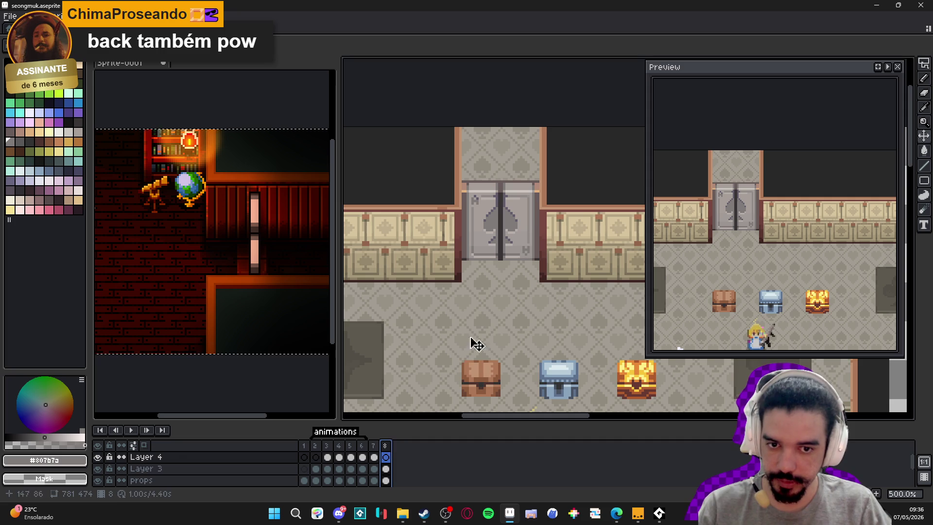
key("Right")
key("Left")
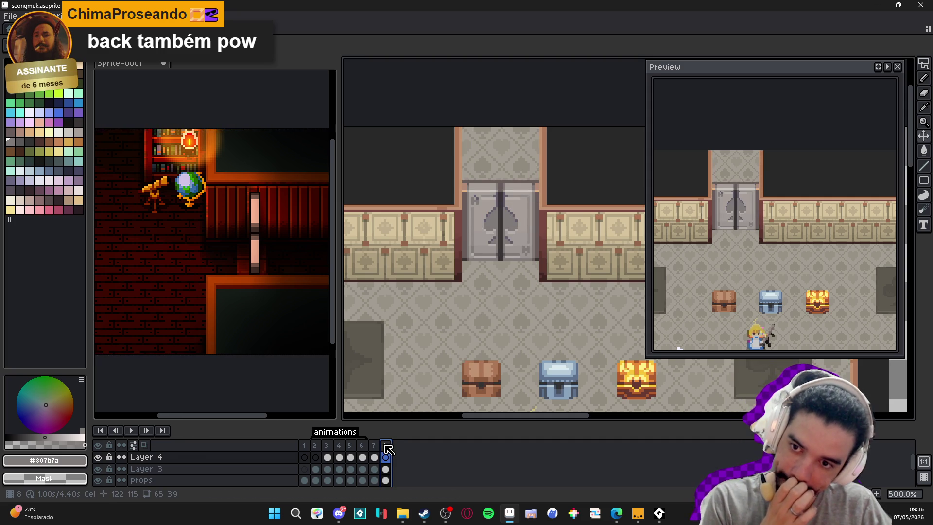
key("Down")
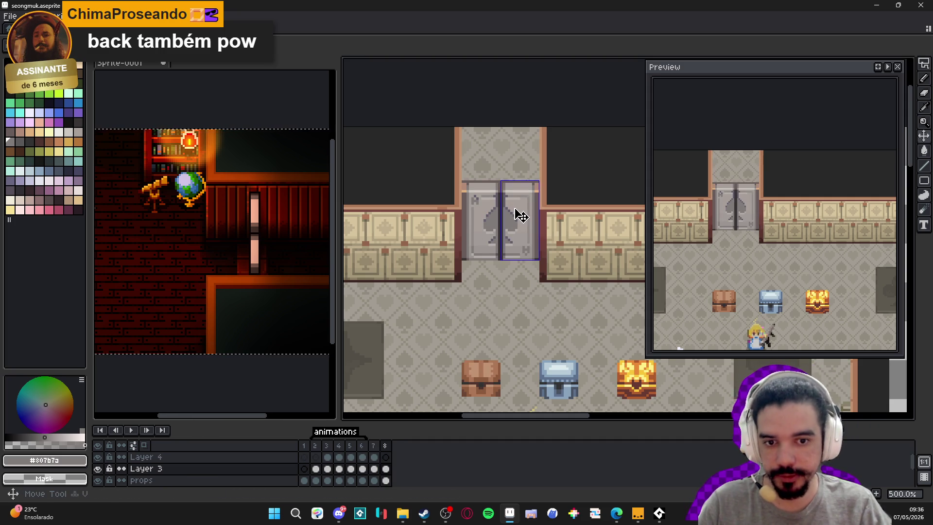
Zoom in and marquee a 16×32 selection around the right door leaf on frame 8
scroll(499, 210, "up", 1)
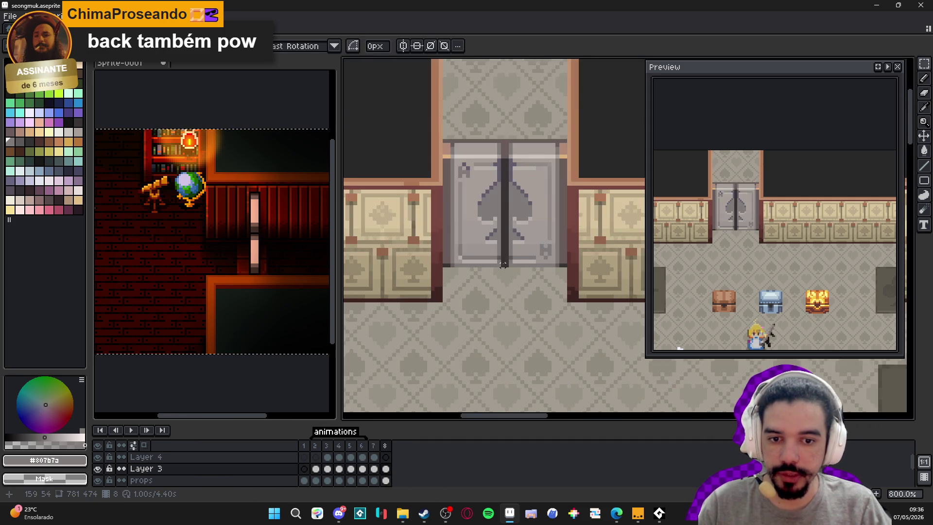
left_click_drag(506, 265, 551, 171)
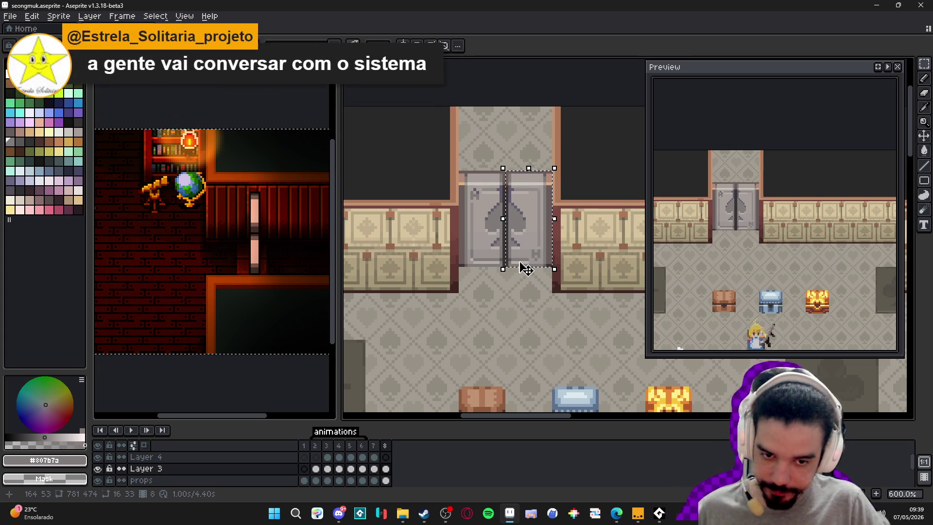
left_click(384, 445)
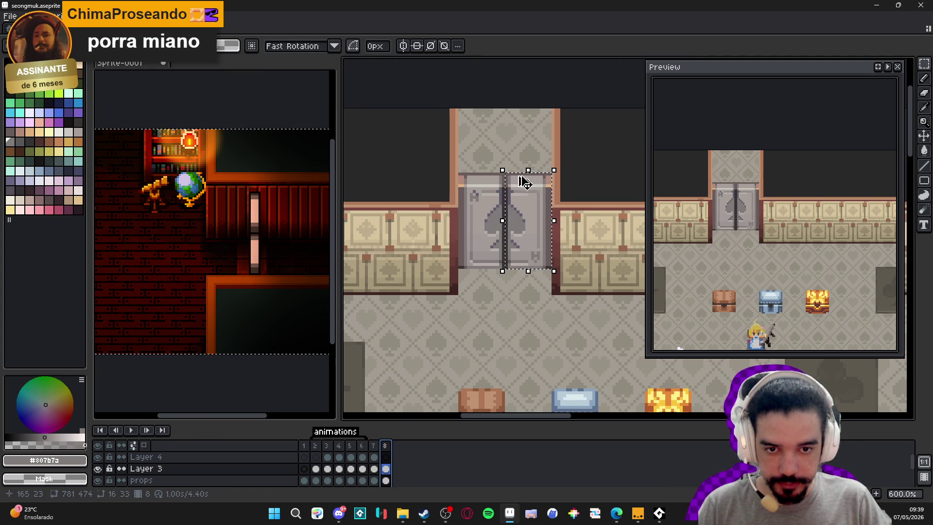
key("ctrl+d")
scroll(508, 172, "up", 1)
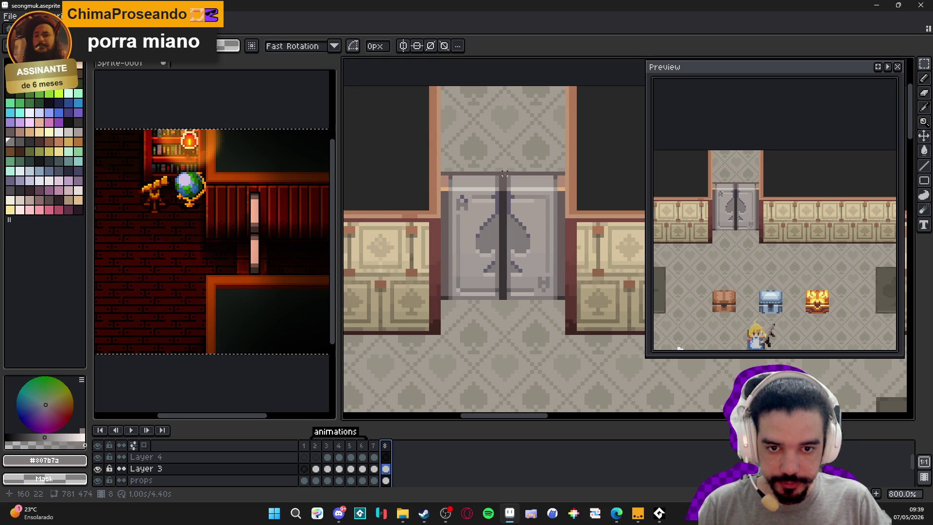
left_click_drag(500, 172, 442, 298)
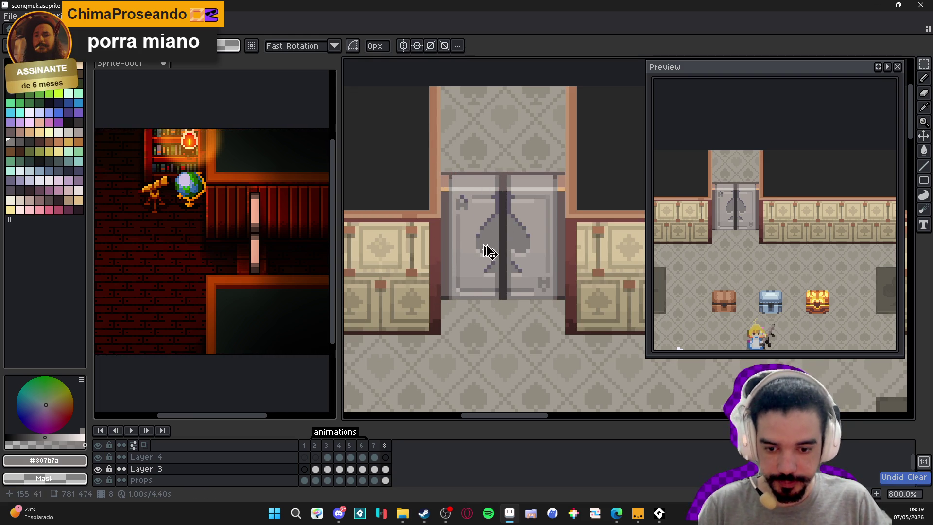
key("v")
key("ctrl+d")
key("Down")
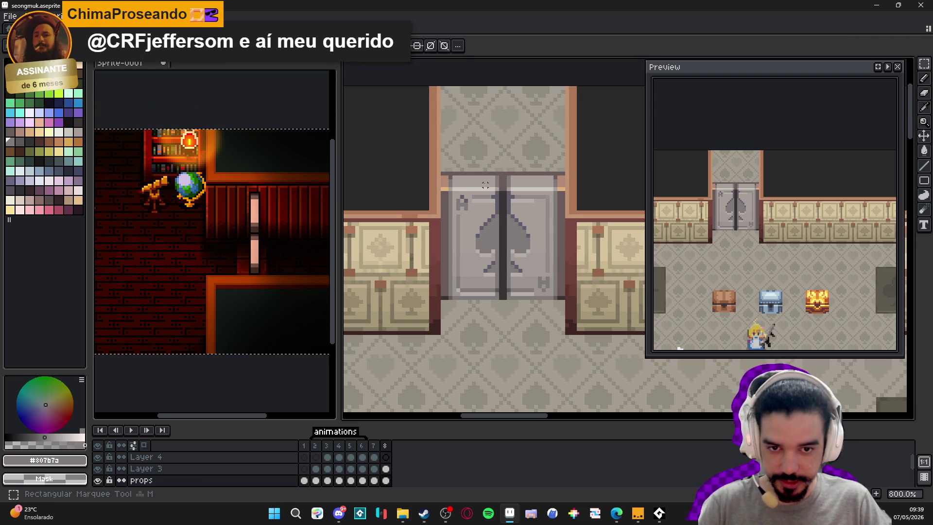
Erase the left door leaf on the props layer of frame 8, leaving corridor floor
scroll(490, 190, "up", 2)
key("m")
left_click_drag(505, 167, 408, 348)
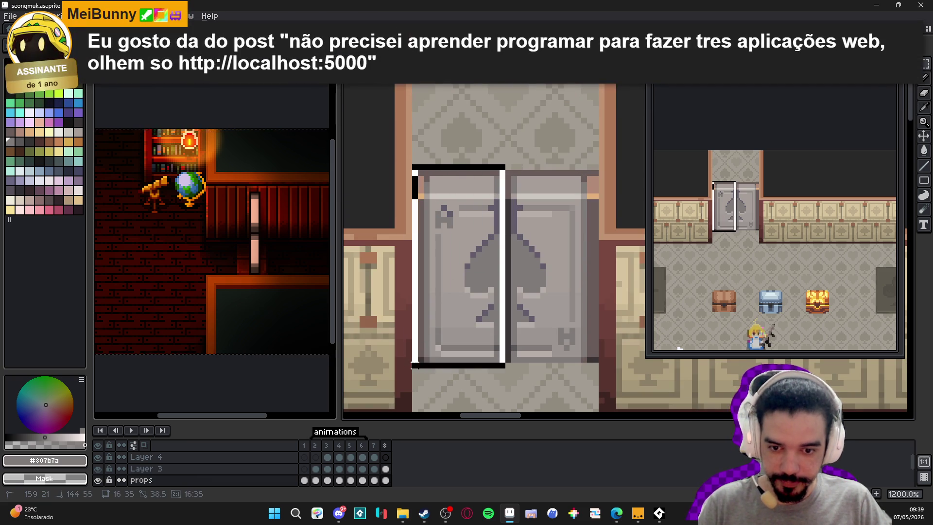
key("Delete")
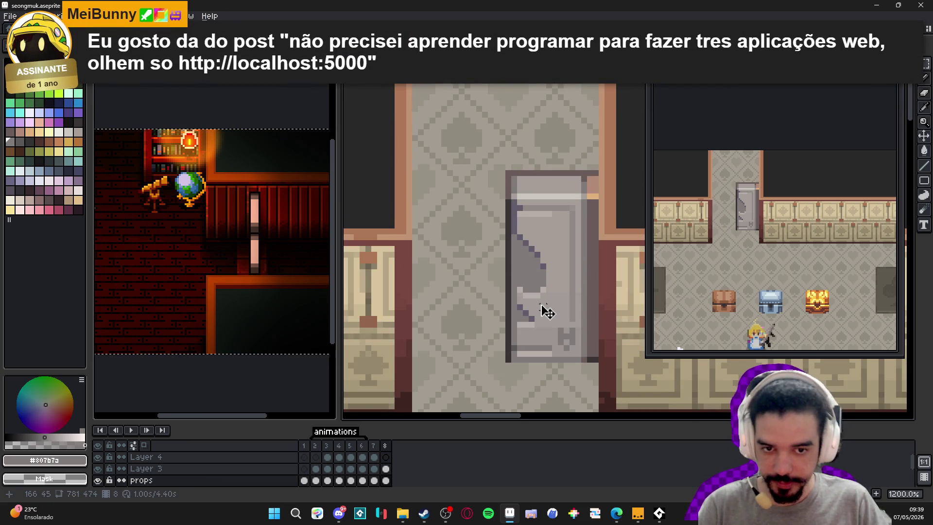
On Layer 3, select and then deselect the right door leaf, and move to frame 7
key("alt+Up")
scroll(507, 353, "up", 1)
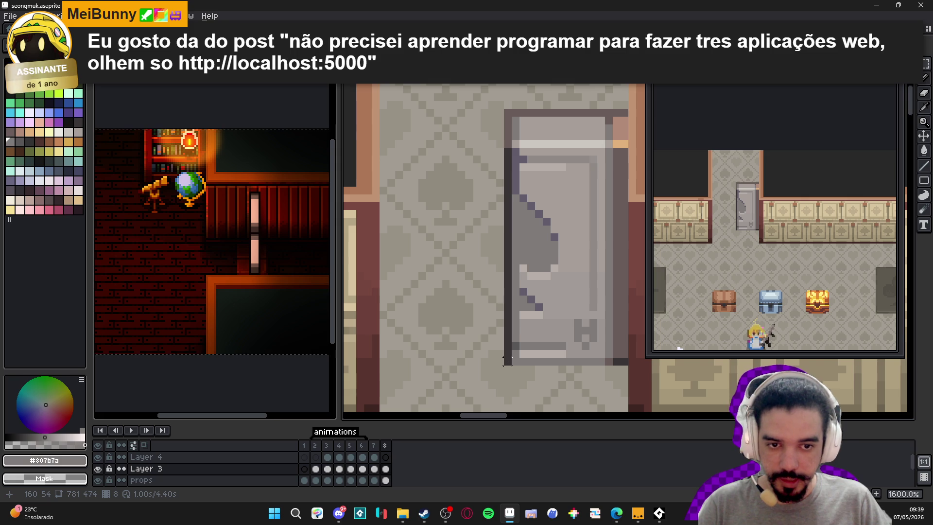
scroll(507, 353, "down", 1)
mouse_move(505, 363)
left_mouse_down()
mouse_move(603, 209)
mouse_move(594, 173)
mouse_move(596, 181)
left_mouse_up()
scroll(579, 194, "down", 2)
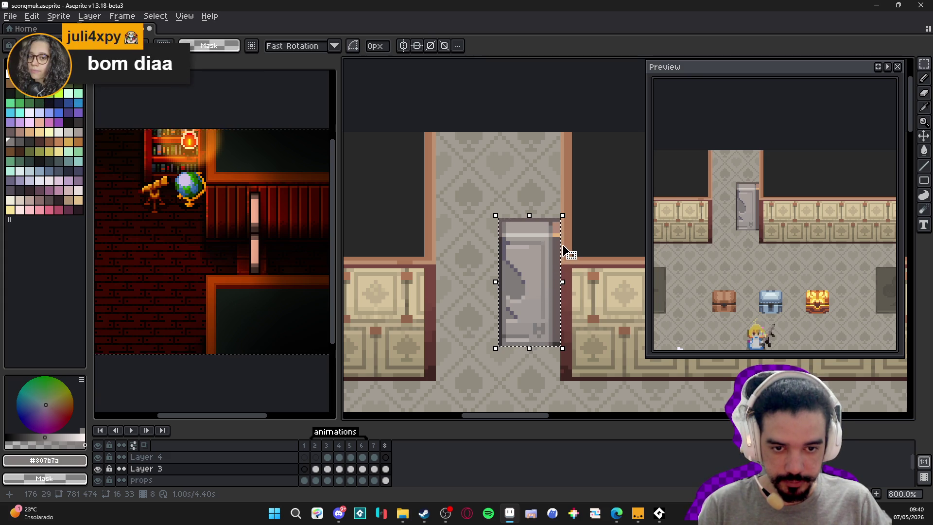
key("ctrl+d")
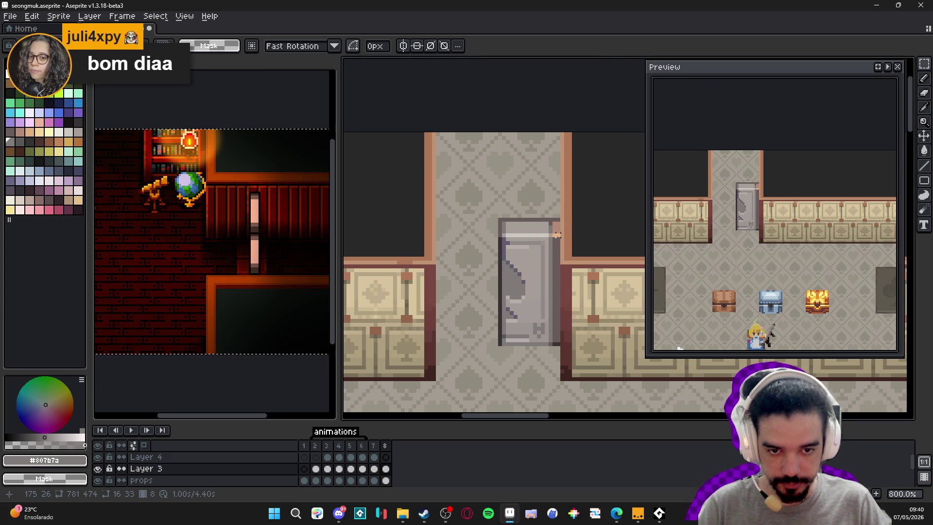
left_click(375, 446)
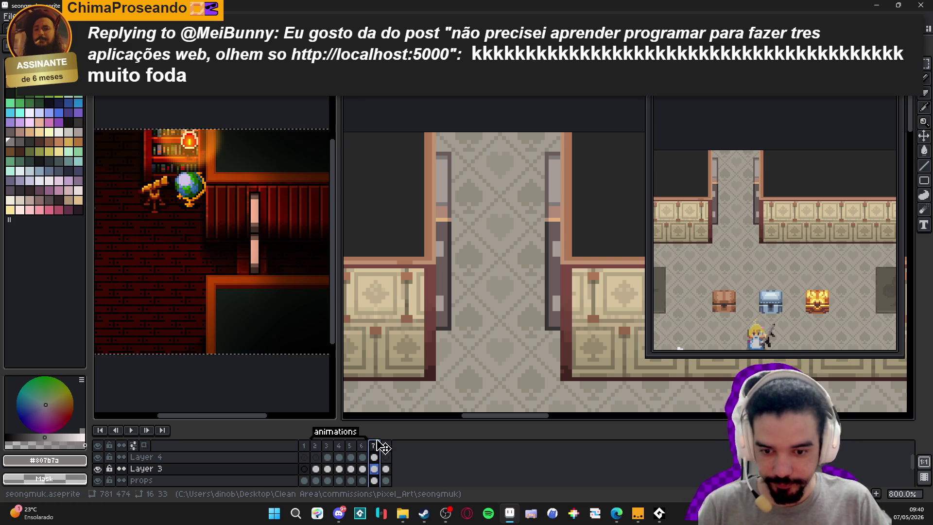
Compare frames 6–8, then settle on frame 7 with Layer 4 active
left_click(385, 445)
key("Left")
key("Left")
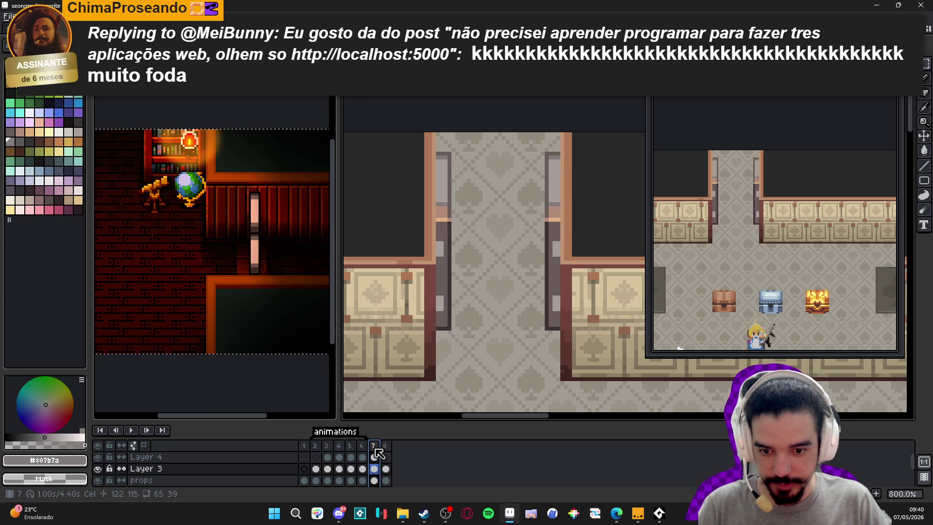
left_click(386, 446)
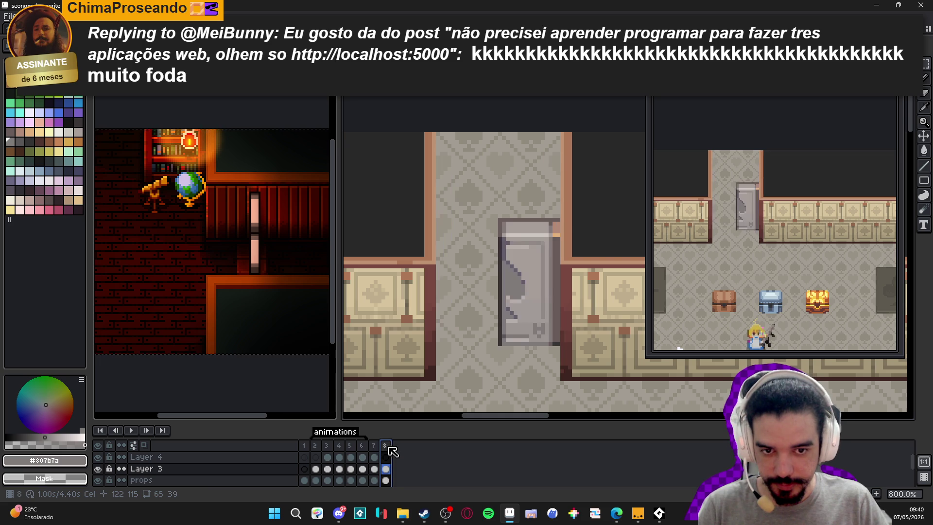
left_click(378, 447)
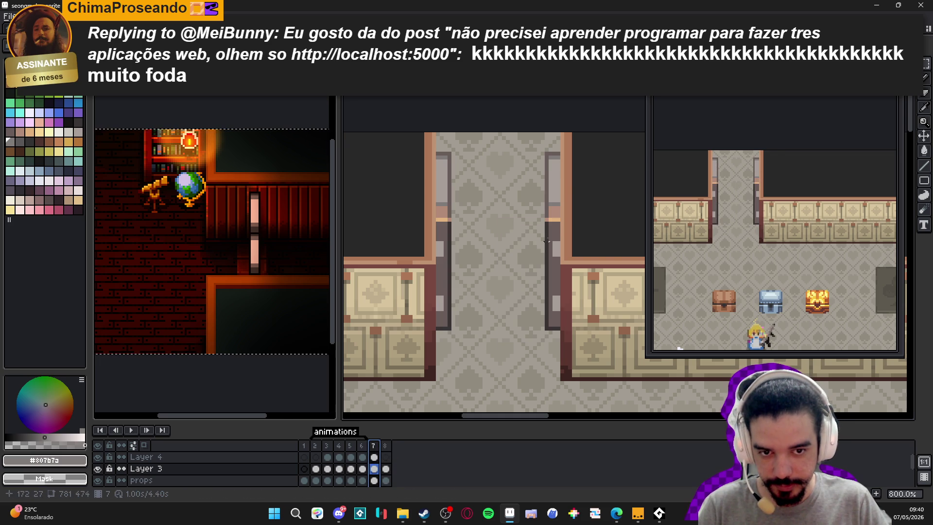
left_click(561, 174)
Shift the right open door strip a few pixels toward the corridor and pick dark grey #695b59
scroll(561, 173, "up", 2)
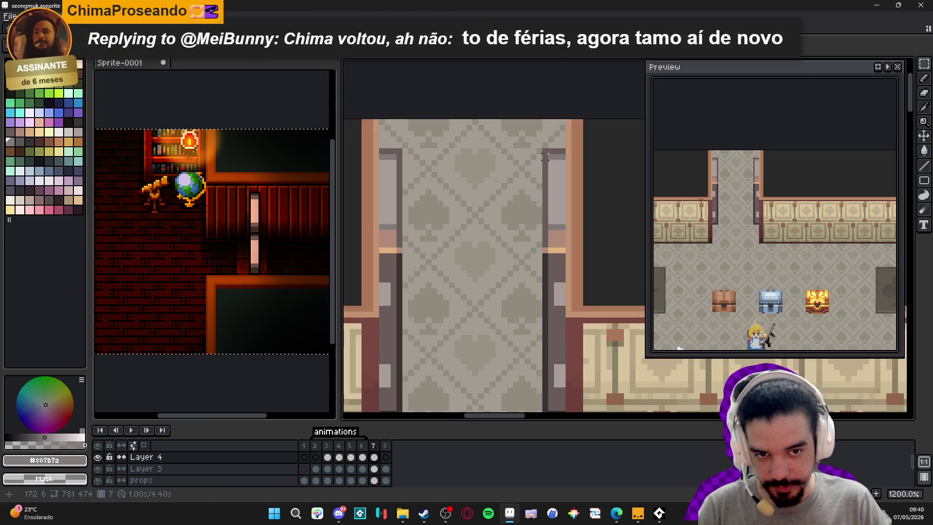
mouse_move(544, 148)
left_mouse_down()
mouse_move(558, 250)
mouse_move(563, 245)
left_mouse_up()
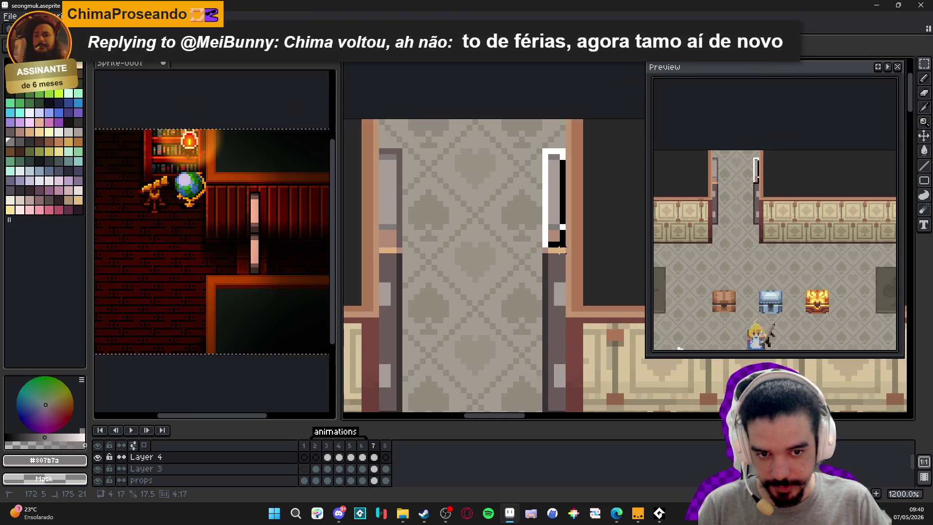
left_click_drag(563, 250, 565, 253)
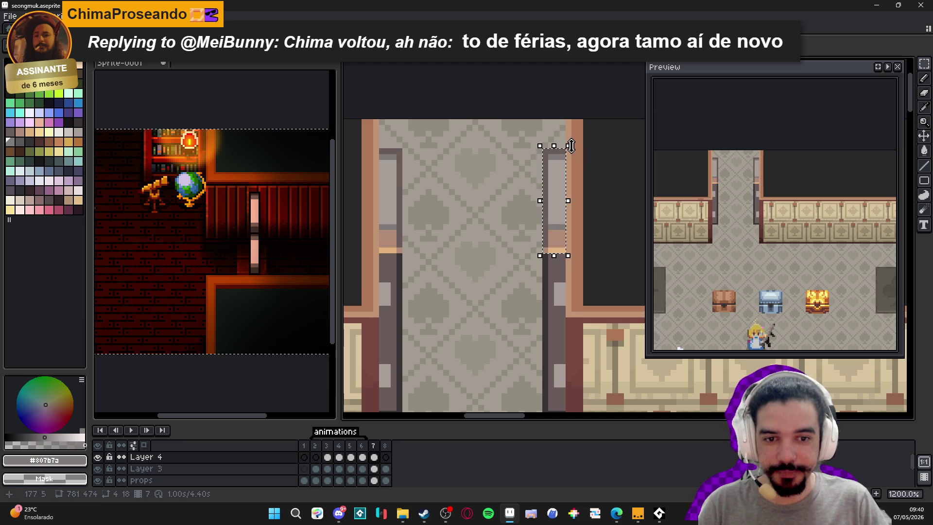
mouse_move(553, 133)
left_mouse_down()
mouse_move(554, 141)
mouse_move(533, 142)
mouse_move(550, 140)
left_mouse_up()
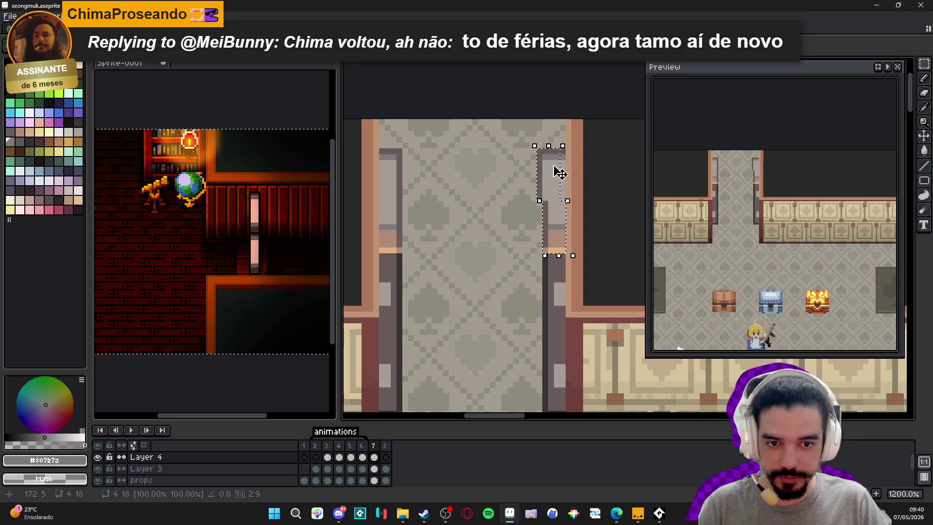
key("ctrl+d")
key("b")
left_click(568, 152, "alt")
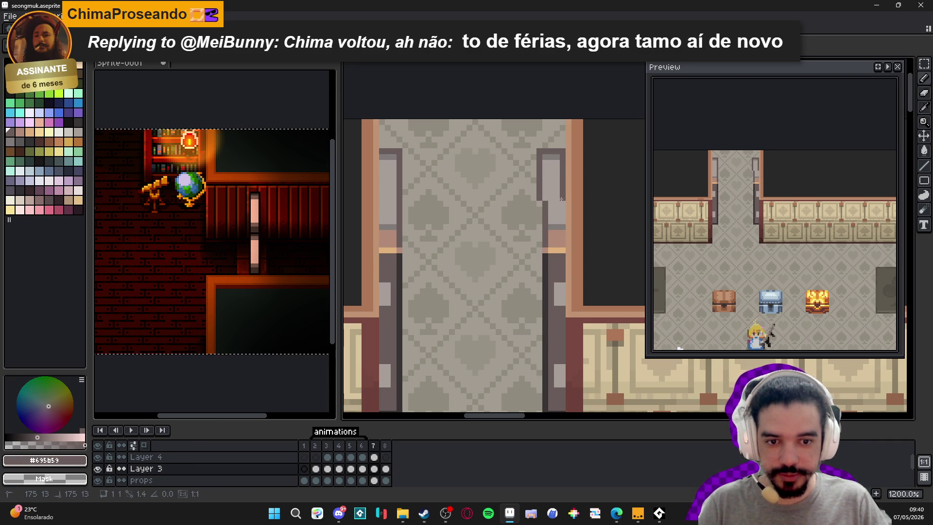
scroll(565, 251, "down", 3)
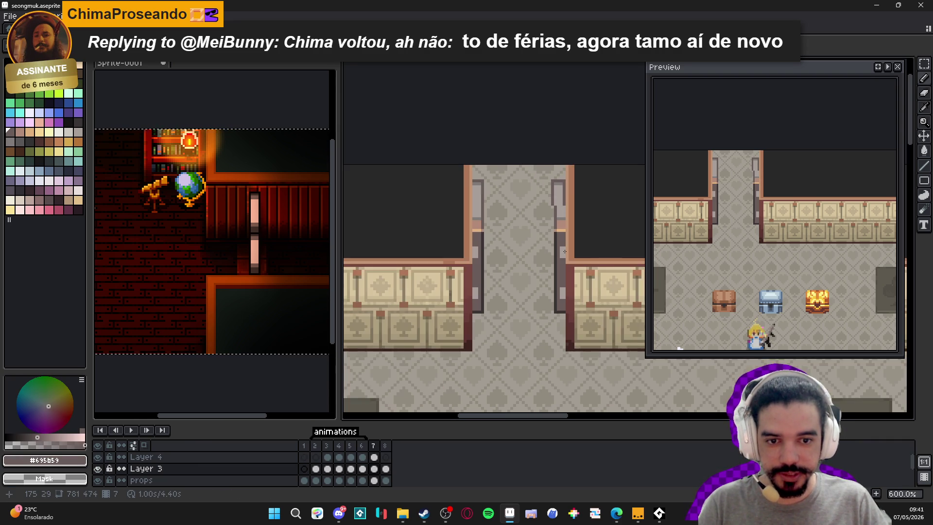
Undo the last pencil stroke and return to frame 7's Layer 4 cel
key("ctrl+z")
left_click(384, 455)
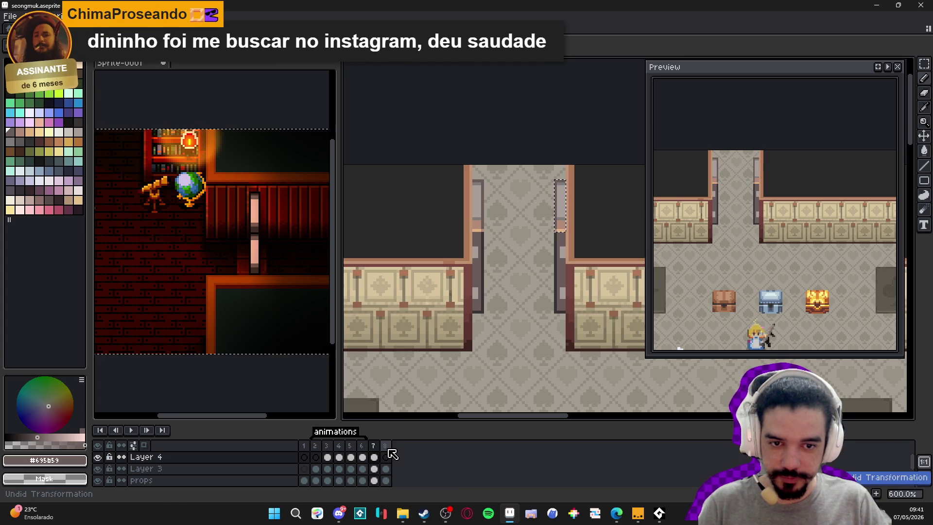
left_click(385, 446)
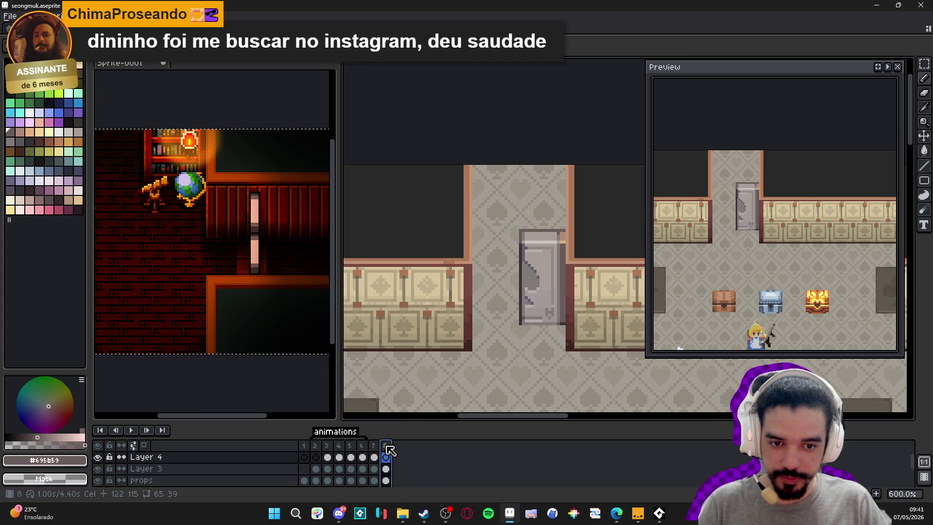
key("Left")
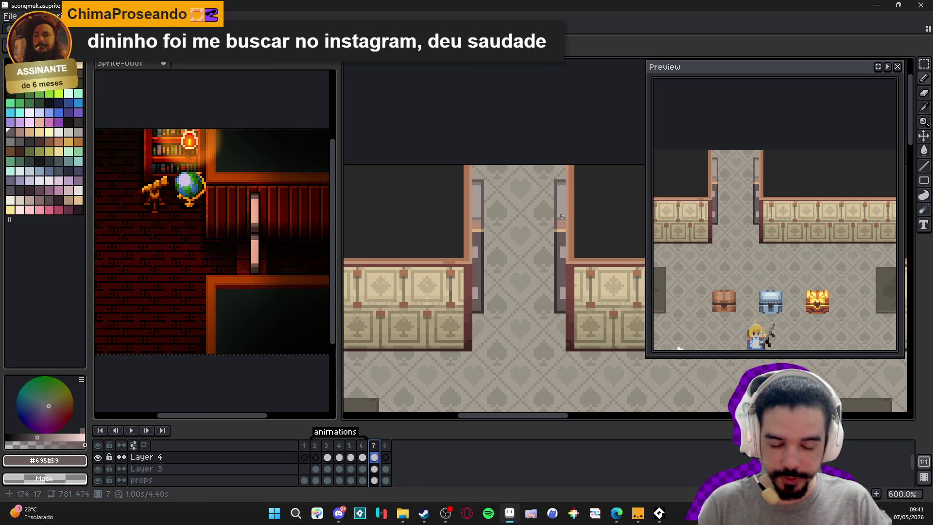
scroll(562, 217, "up", 3)
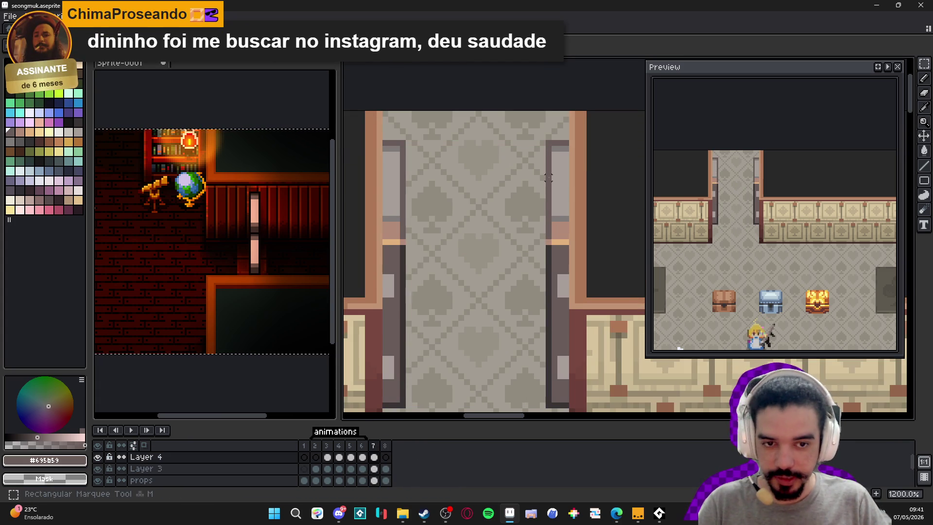
Select the right door pillar on frame 7 and reshape it with the transform handles
mouse_move(544, 139)
left_mouse_down()
mouse_move(559, 156)
mouse_move(570, 241)
left_mouse_up()
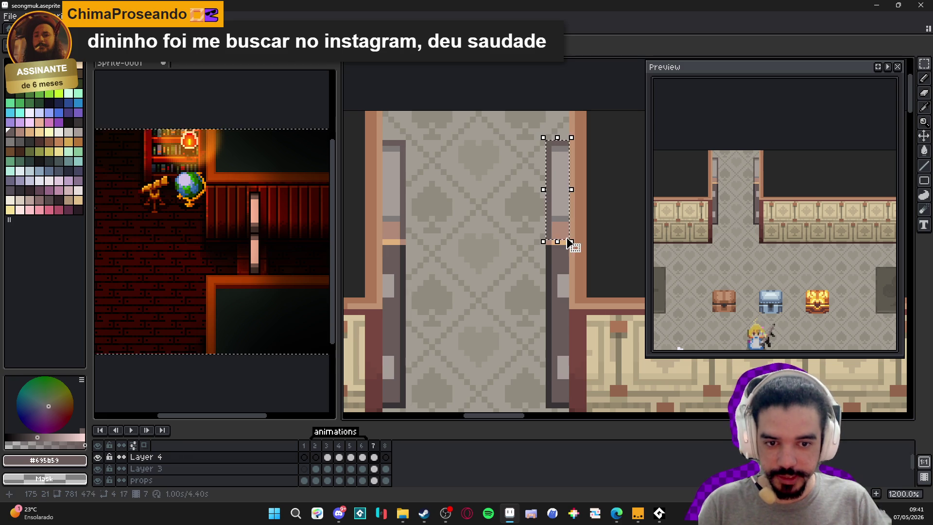
scroll(568, 243, "up", 1)
scroll(541, 250, "down", 2)
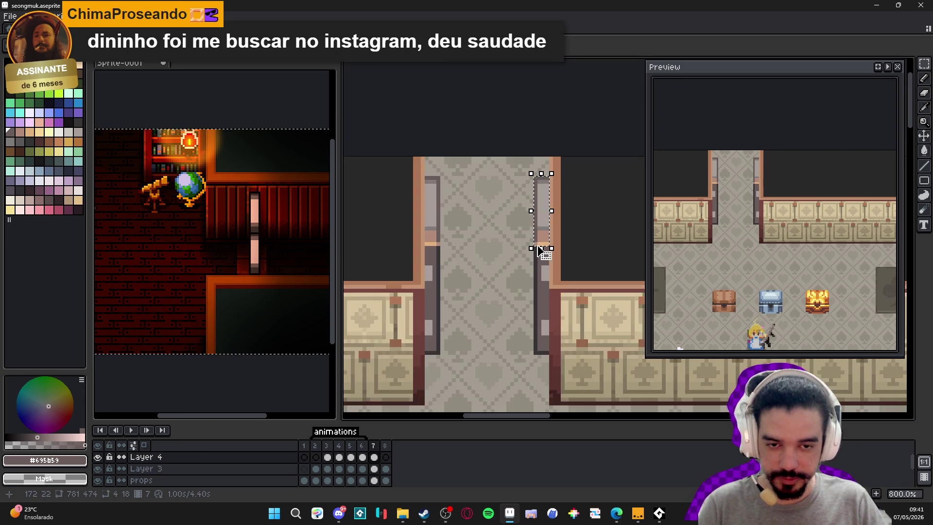
scroll(539, 229, "up", 2)
left_click_drag(546, 194, 549, 200)
left_click(386, 457)
left_click(374, 456)
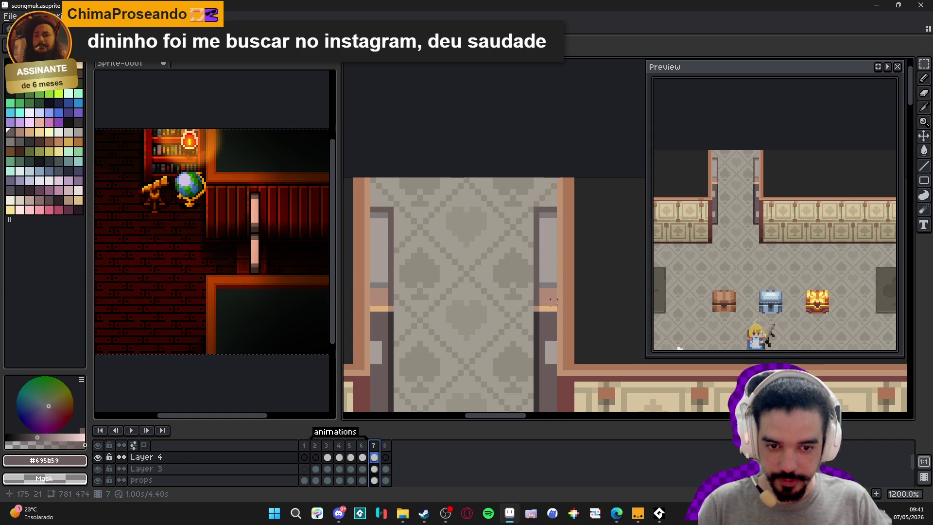
Try shifting the upper right pillar one pixel left, undo it, and switch to Layer 3
left_click(536, 213)
left_click_drag(536, 214, 556, 307)
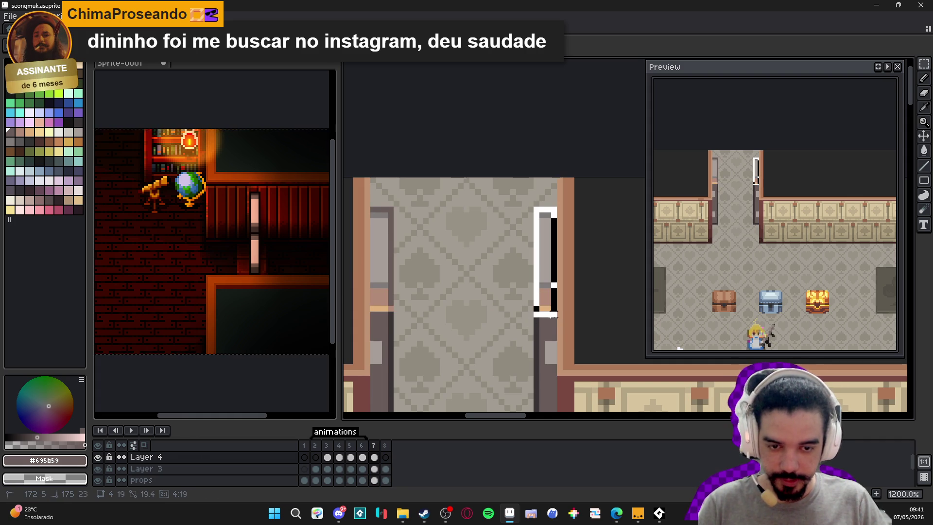
left_click_drag(553, 261, 534, 261)
key("Escape")
key("ctrl+d")
left_click_drag(534, 207, 557, 309)
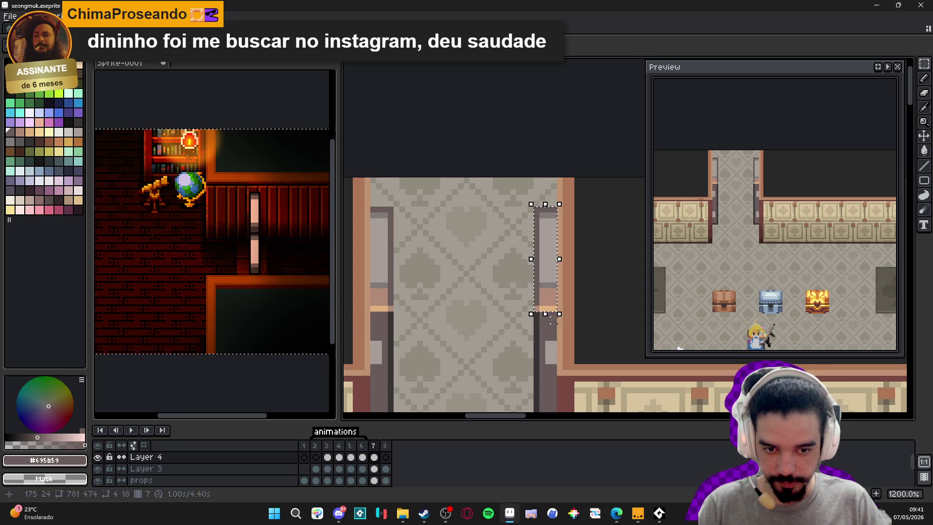
left_click(144, 468)
key("ctrl+d")
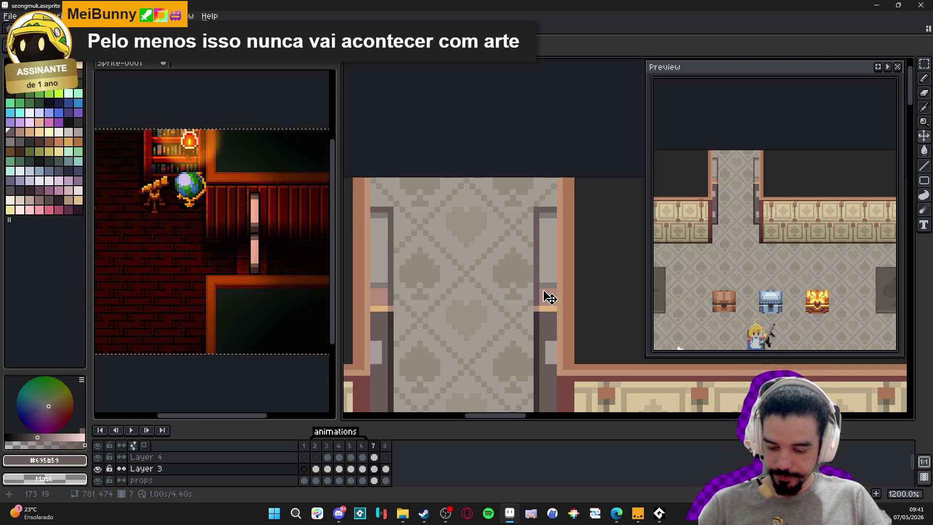
On Layer 3, slant the right door column's top to the left and commit it
scroll(549, 297, "up", 1)
scroll(492, 334, "down", 1)
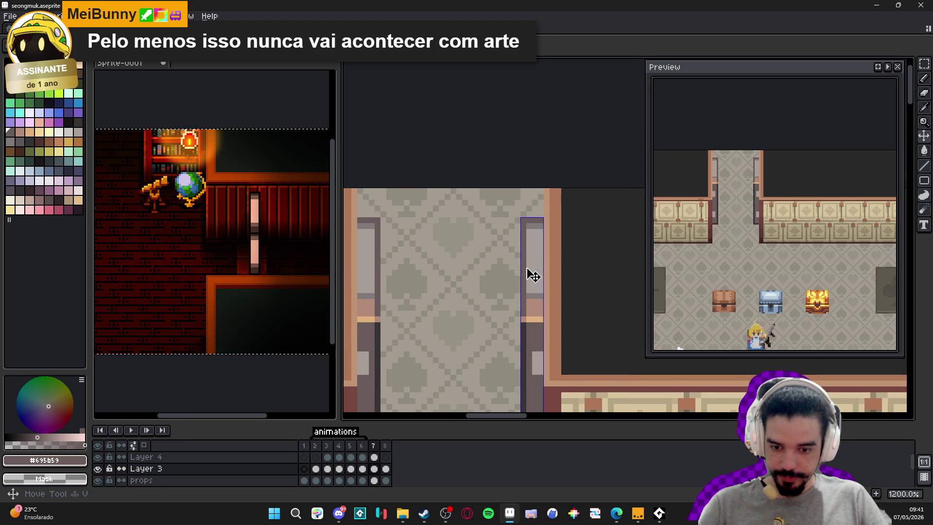
left_click_drag(523, 214, 553, 324)
left_click_drag(538, 215, 533, 213)
left_click_drag(538, 292, 532, 294)
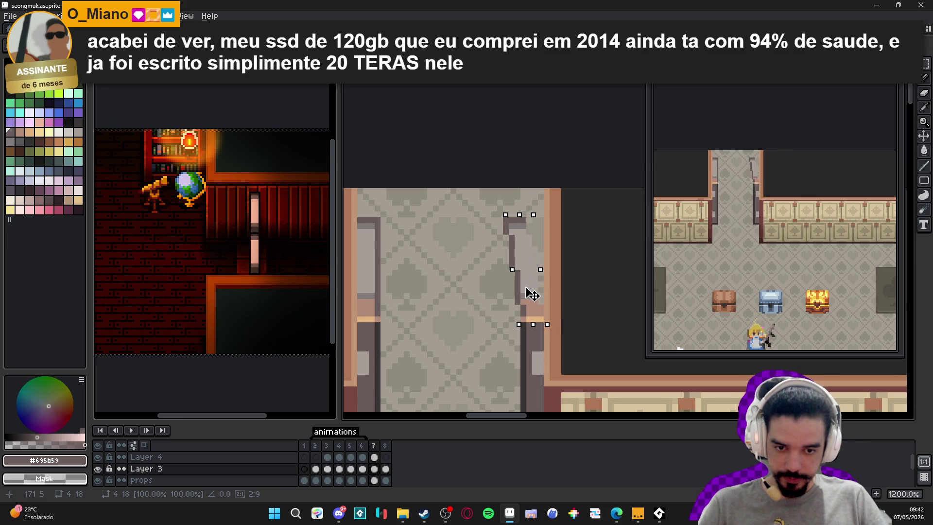
key("Return")
Eyedrop the dark grey and draw a vertical edge line down the right door
left_click(526, 222, "alt")
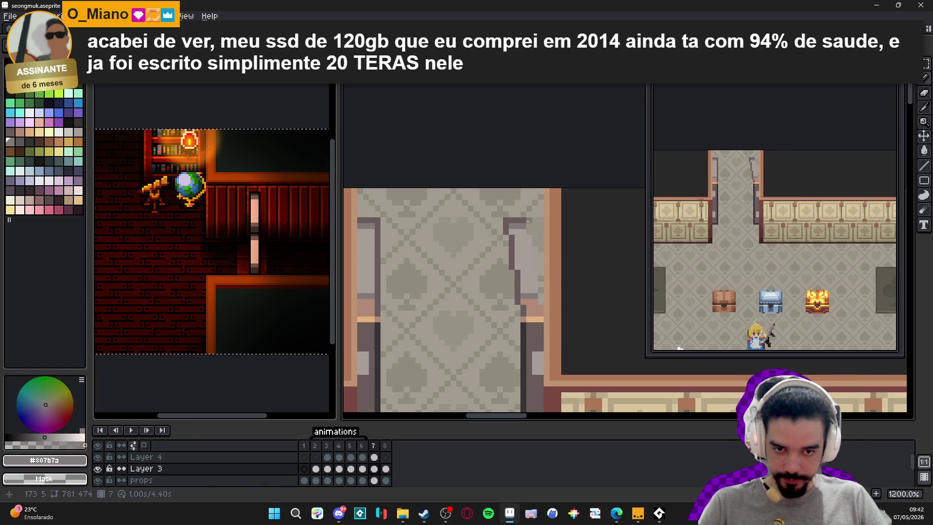
left_click(526, 221, "alt")
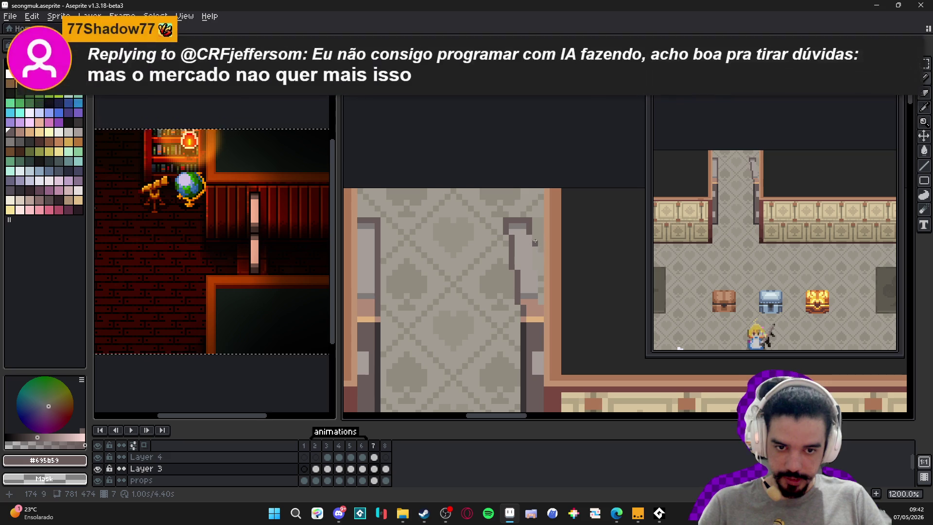
left_click_drag(535, 237, 545, 304)
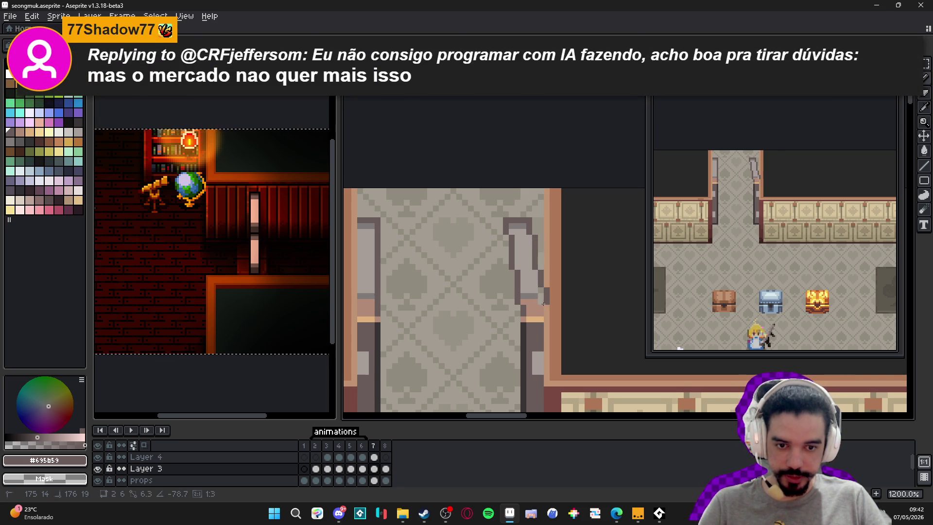
scroll(541, 304, "down", 3)
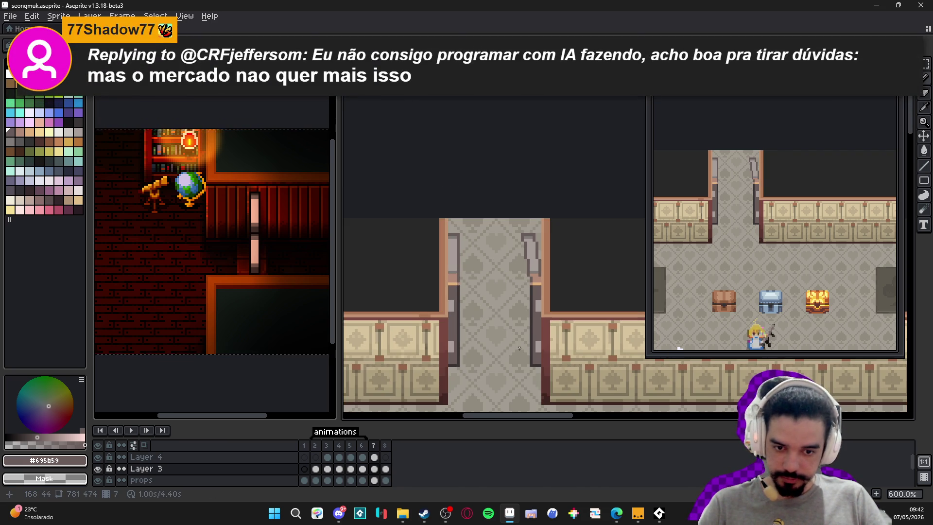
Review frames 6 and 3 to check the opening sequence
left_click(366, 452)
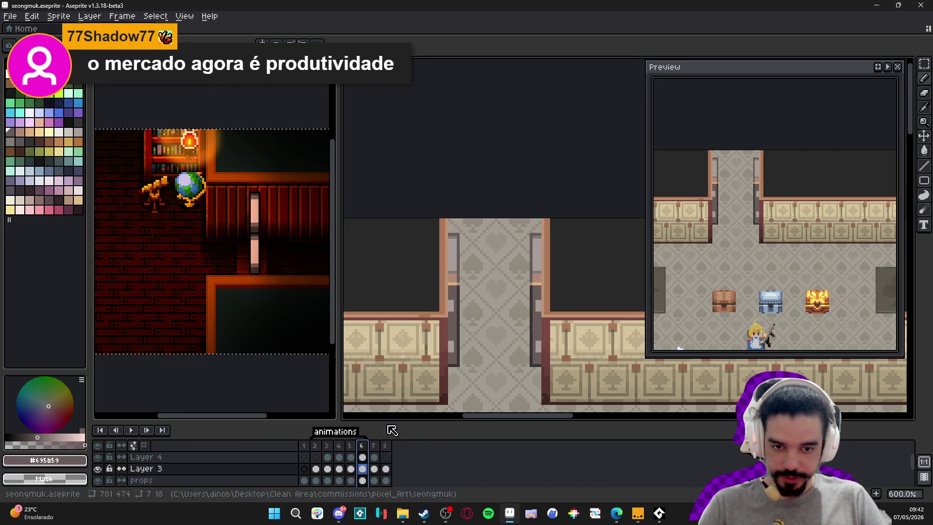
left_click(327, 445)
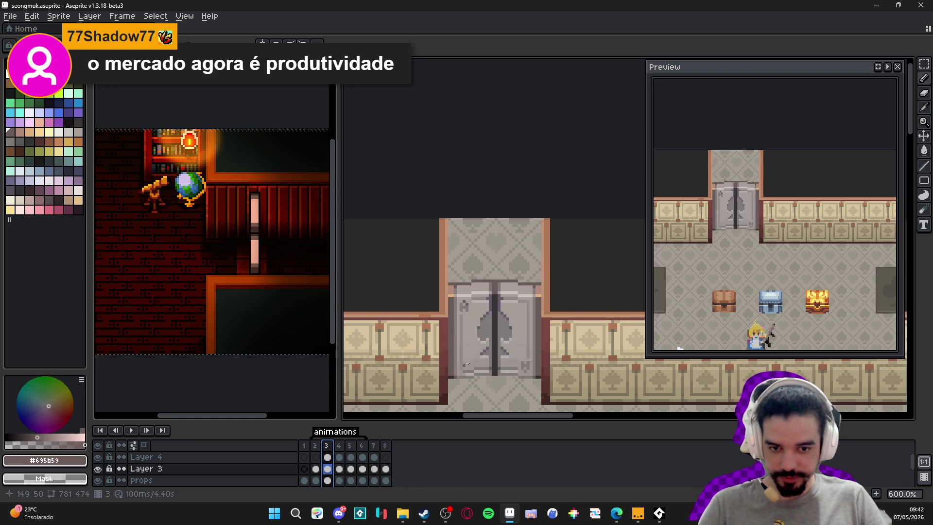
scroll(495, 354, "up", 1)
left_click(338, 457)
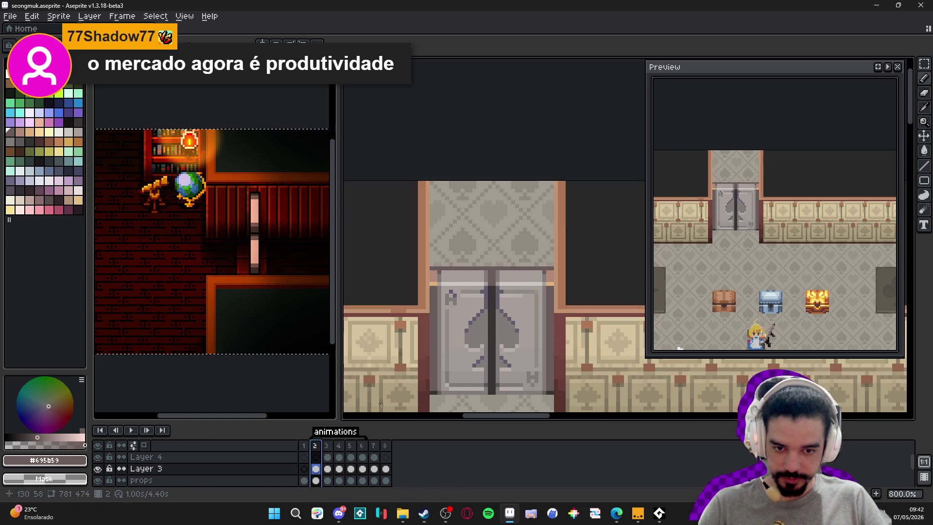
left_click(354, 456)
left_click(340, 456)
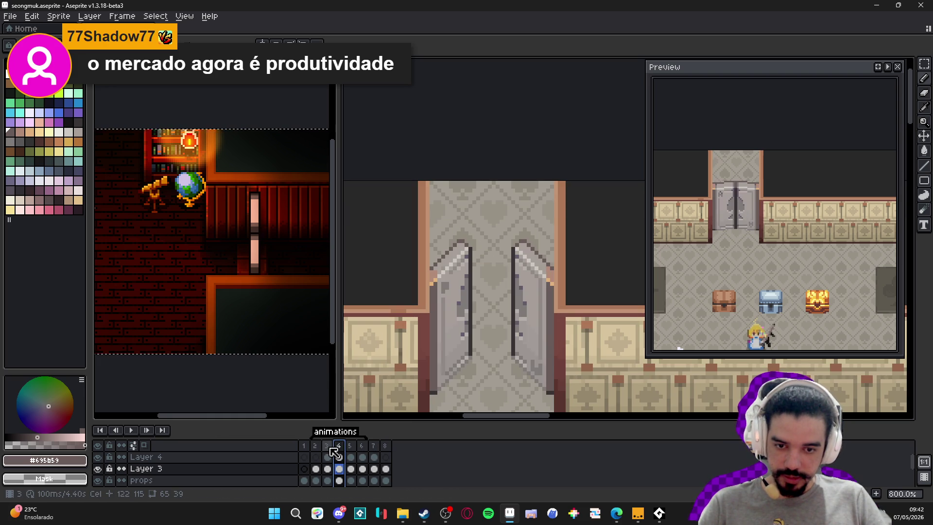
left_click(332, 450)
left_click(315, 446)
left_click(328, 446)
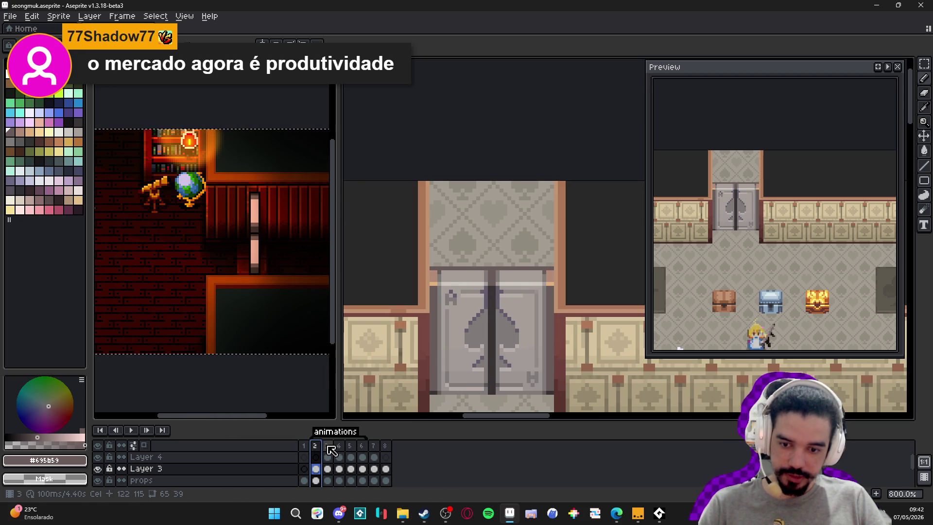
left_click(318, 448)
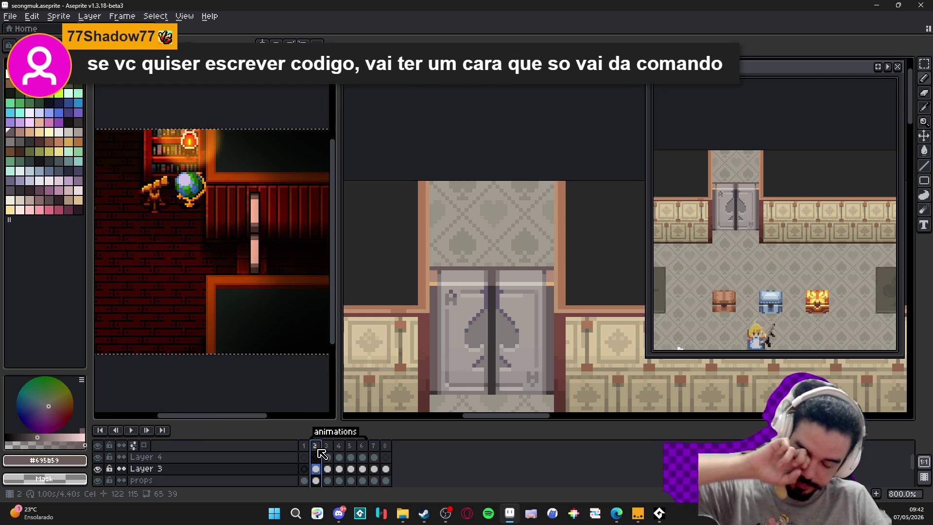
scroll(518, 325, "up", 2)
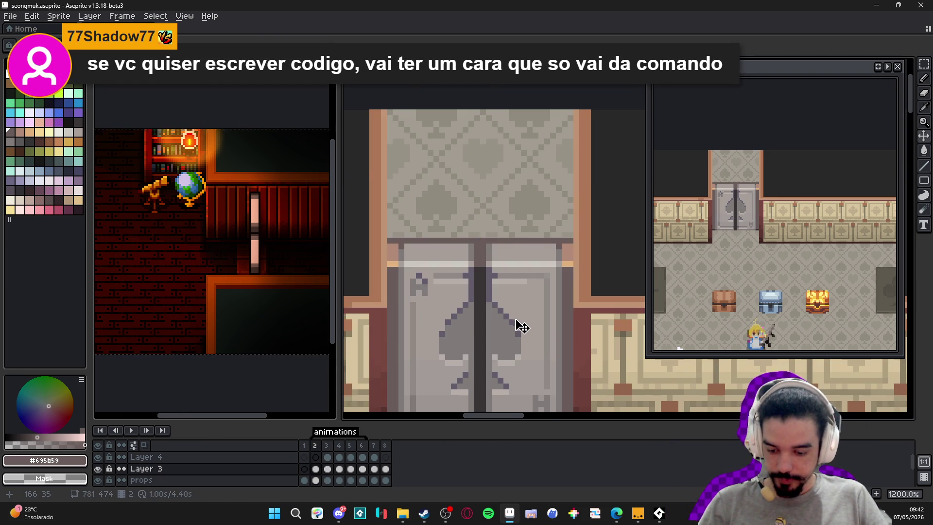
scroll(519, 325, "down", 1)
scroll(486, 236, "up", 1)
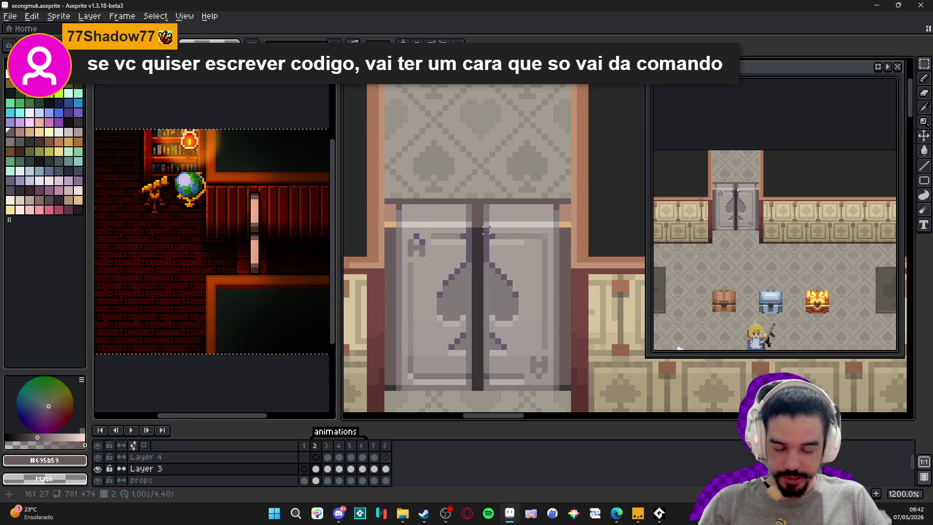
left_click(374, 457)
Try moving, narrowing and slanting the pasted door piece, then discard both attempts
left_click_drag(508, 243, 518, 232)
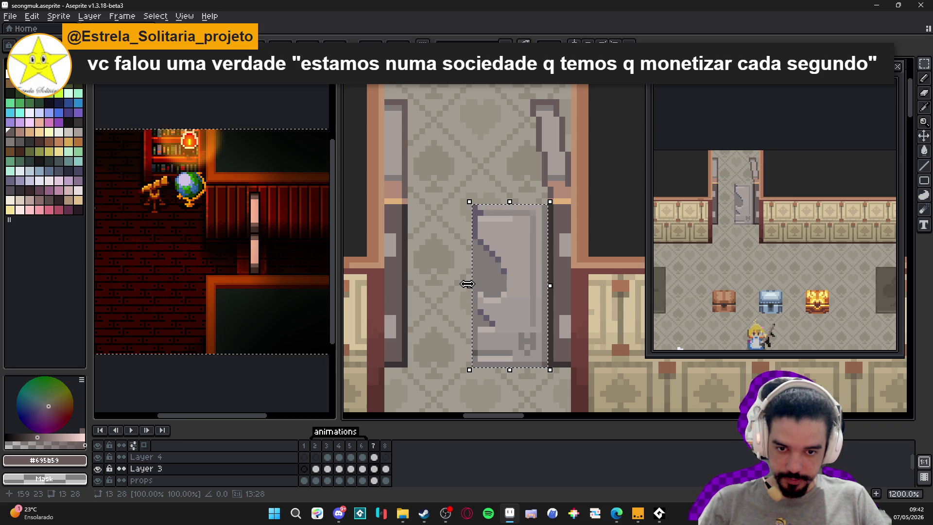
left_click_drag(464, 286, 519, 288)
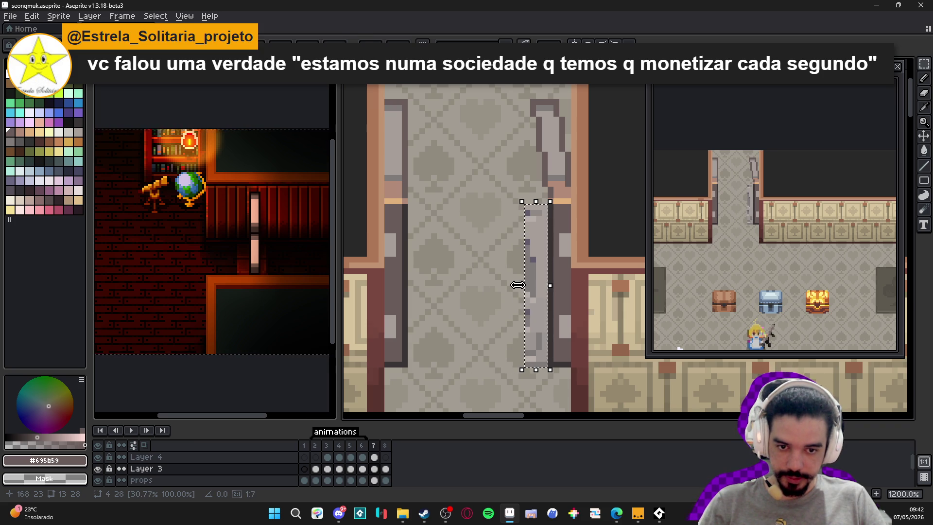
key("Delete")
key("ctrl+v")
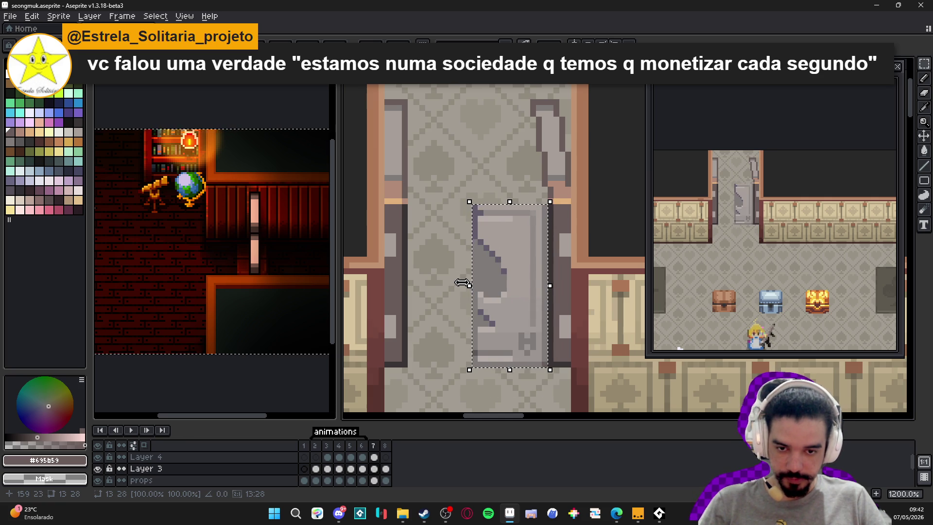
mouse_move(461, 283)
left_mouse_down()
mouse_move(486, 210)
mouse_move(514, 175)
mouse_move(495, 246)
mouse_move(501, 227)
mouse_move(477, 235)
mouse_move(502, 233)
mouse_move(504, 208)
left_mouse_up()
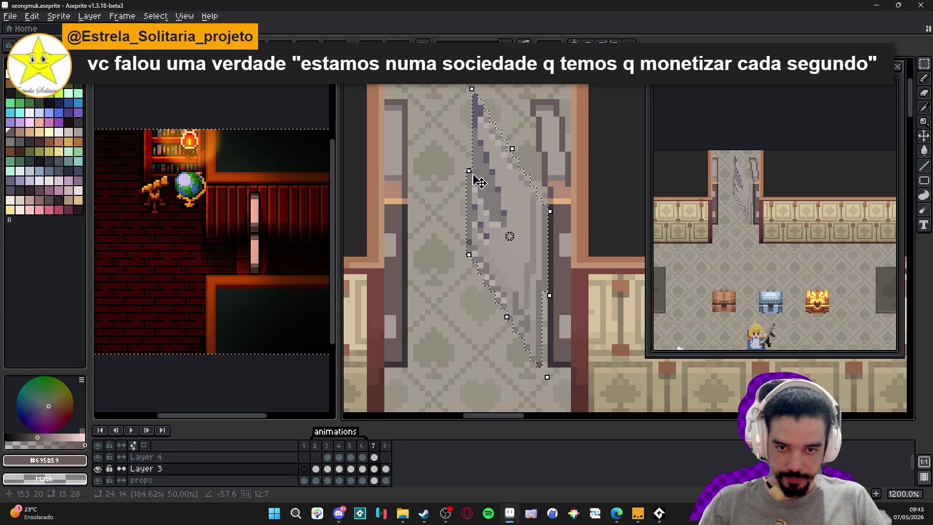
left_click_drag(464, 167, 491, 172)
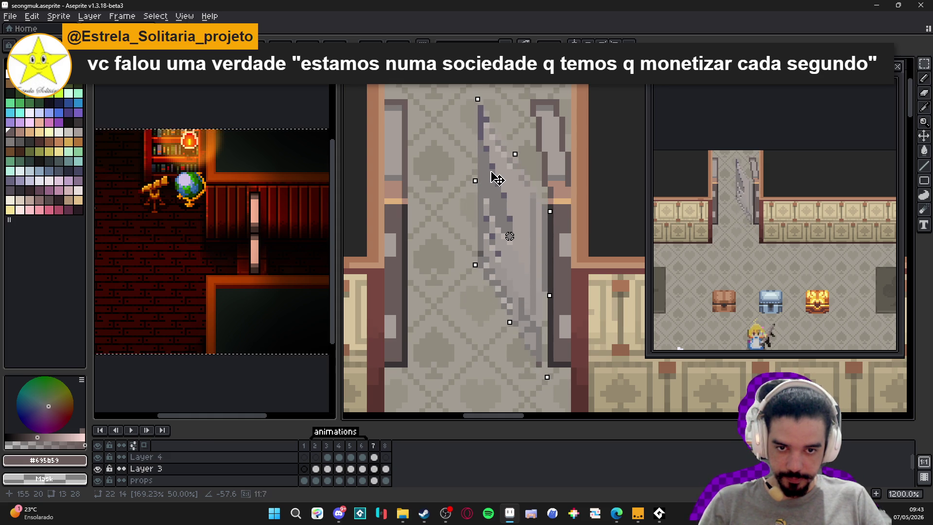
key("Escape")
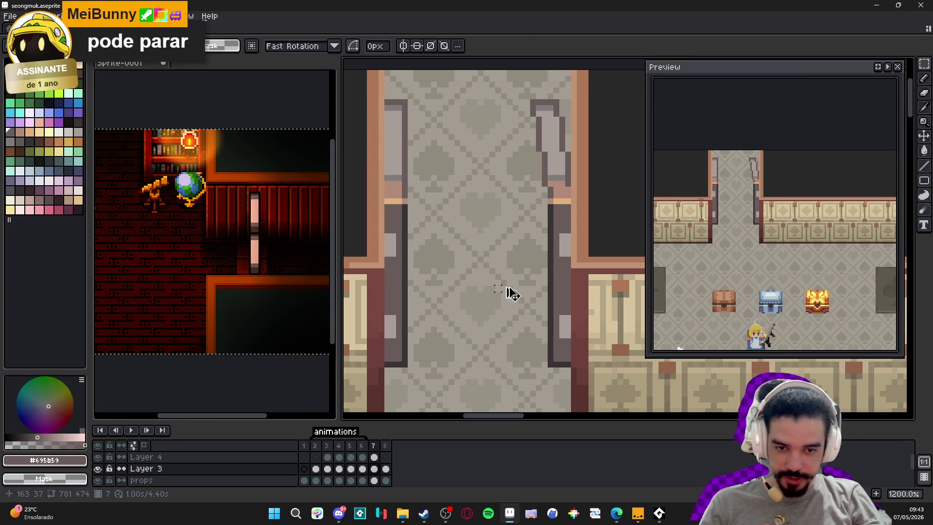
Paste the door piece, shift it about 11 pixels left, then move the grey column right
key("ctrl+v")
mouse_move(524, 302)
left_mouse_down()
mouse_move(500, 262)
mouse_move(510, 277)
mouse_move(506, 267)
mouse_move(500, 296)
mouse_move(514, 296)
mouse_move(491, 285)
mouse_move(496, 235)
mouse_move(518, 261)
mouse_move(520, 198)
mouse_move(541, 216)
left_mouse_up()
key("Right")
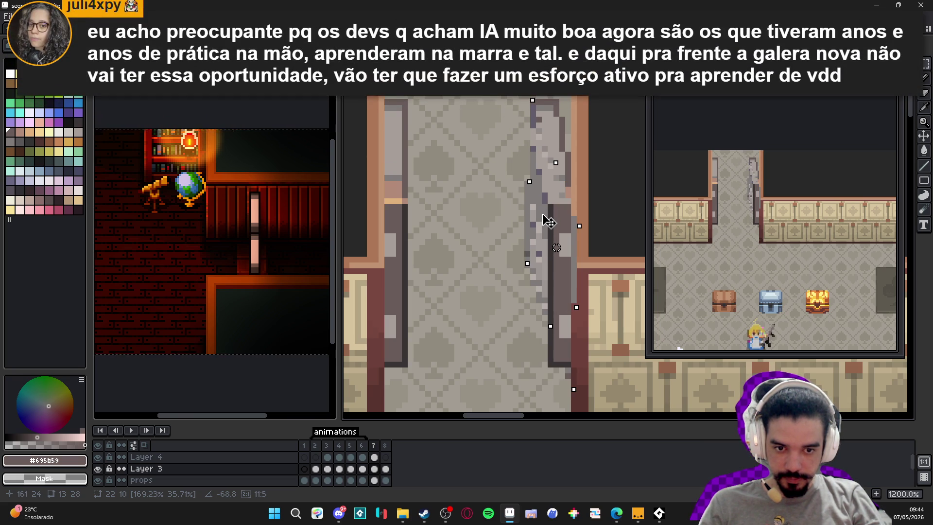
left_click_drag(548, 221, 484, 216)
key("Return")
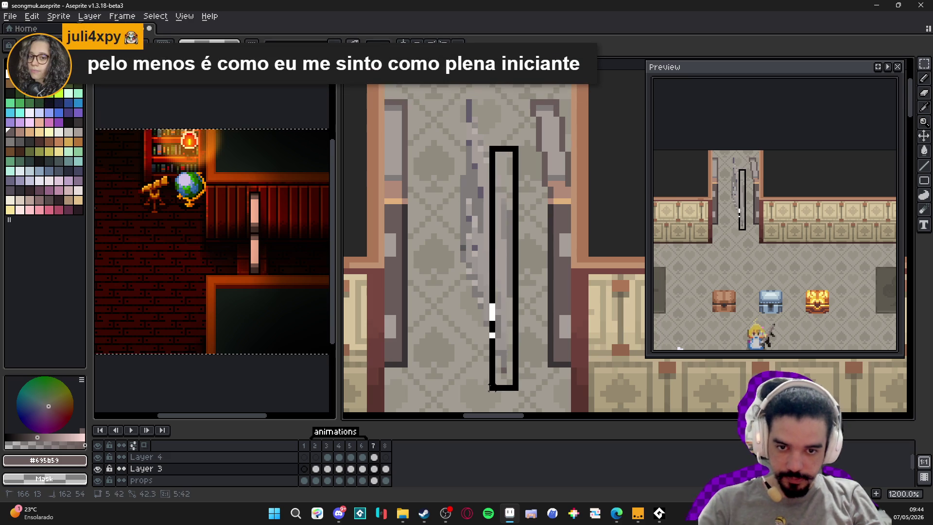
left_click_drag(442, 85, 516, 324)
mouse_move(473, 208)
left_mouse_down()
mouse_move(534, 234)
mouse_move(527, 250)
left_mouse_up()
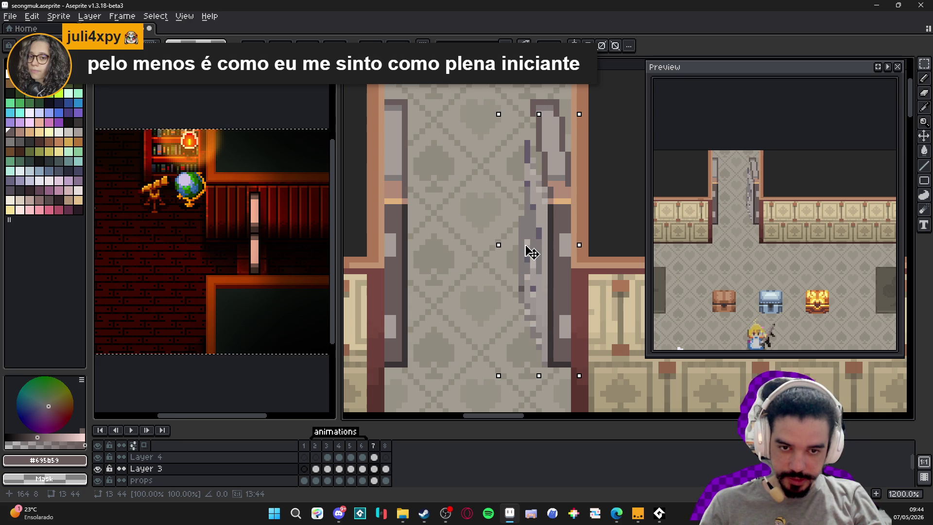
key("ctrl+d")
Draw a vertical grey door line and marquee a tall strip around it up to the door top
key("l")
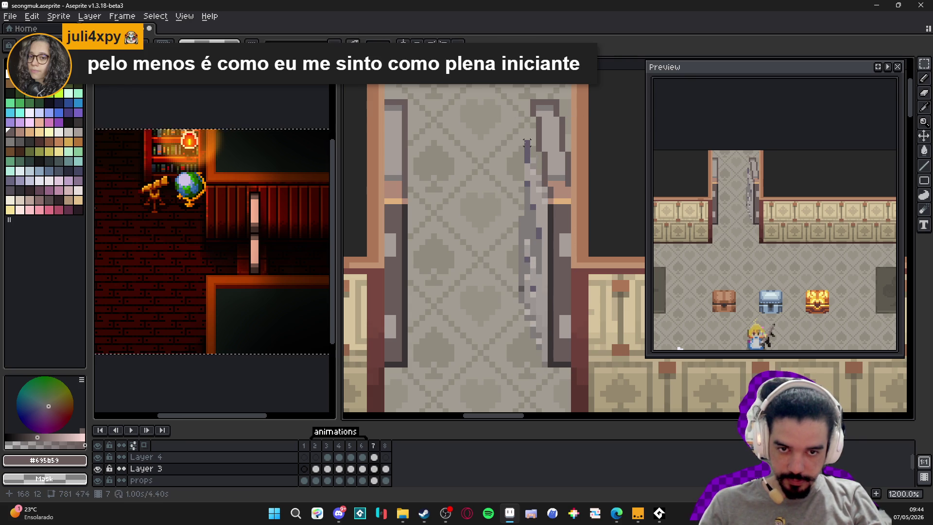
left_click_drag(528, 141, 528, 340)
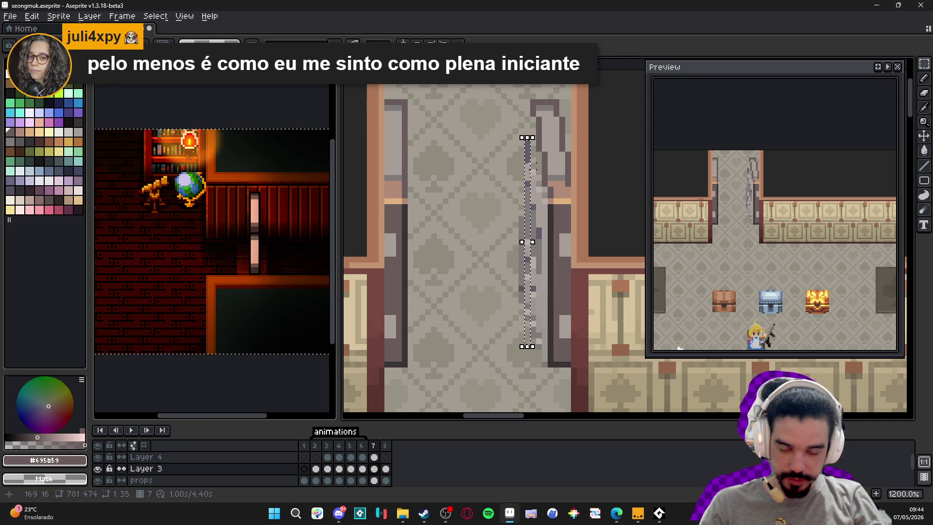
key("m")
left_click_drag(544, 149, 505, 381)
left_click_drag(513, 123, 540, 213)
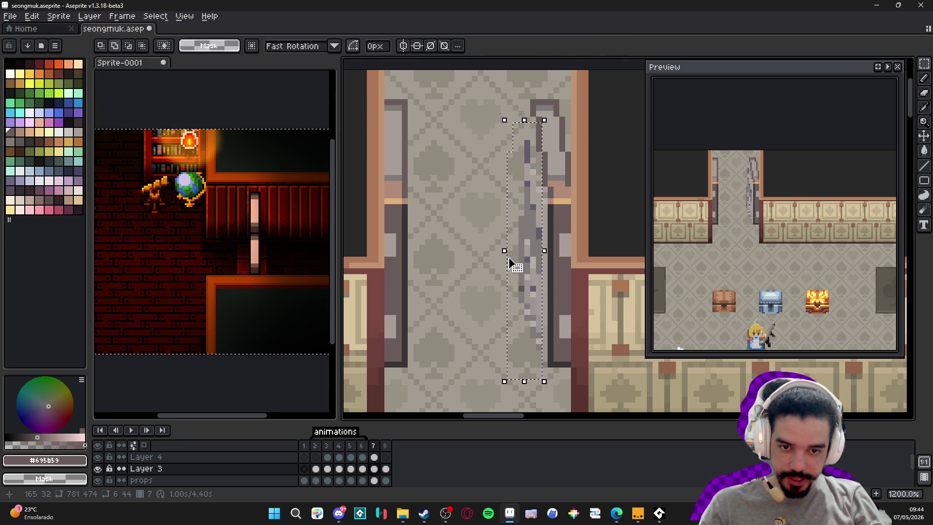
scroll(528, 134, "up", 1)
left_click_drag(510, 136, 530, 188)
key("Escape")
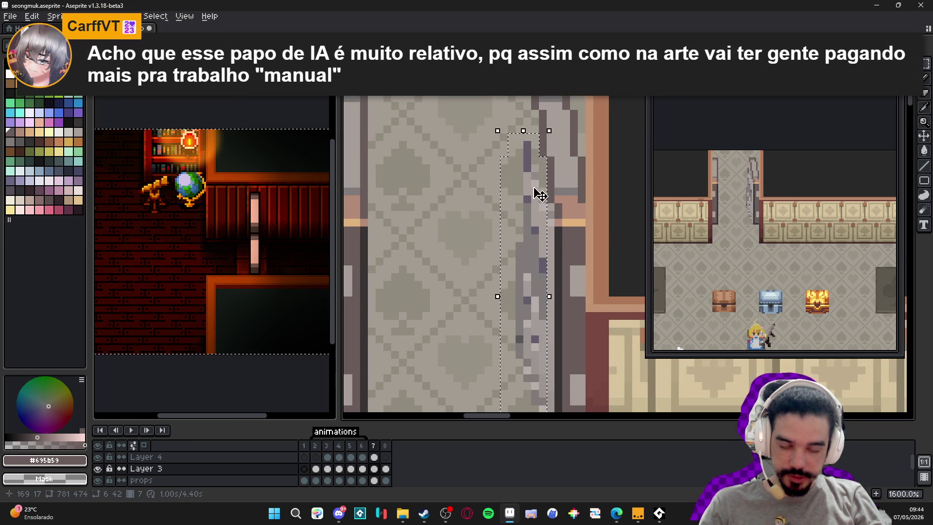
scroll(510, 272, "down", 1)
Transform the strip to 66.67% width and stretch it slightly taller
left_click_drag(505, 271, 506, 272)
left_click_drag(529, 145, 533, 123)
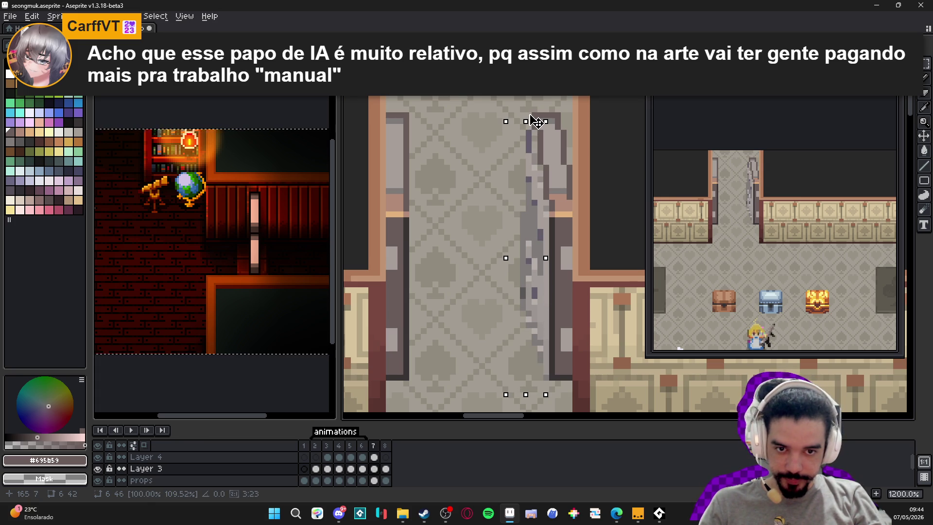
left_click_drag(506, 258, 524, 261)
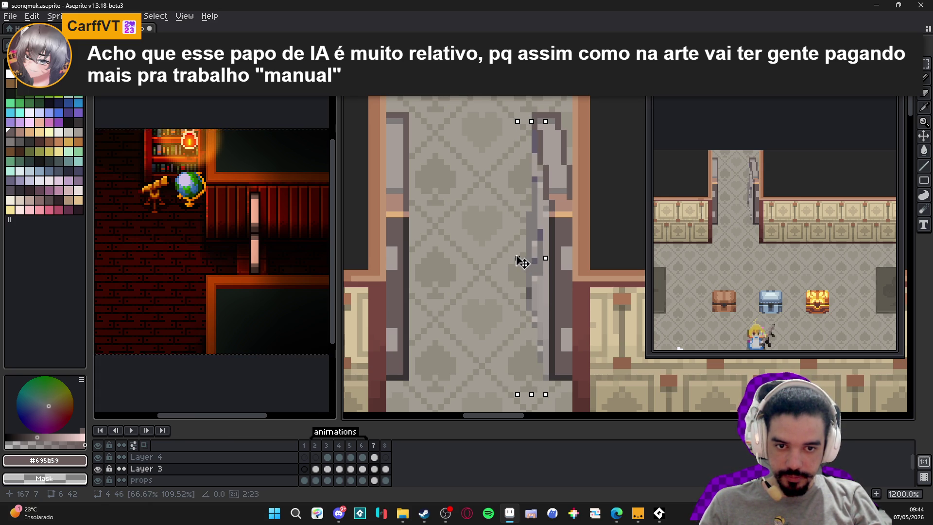
scroll(522, 262, "down", 4)
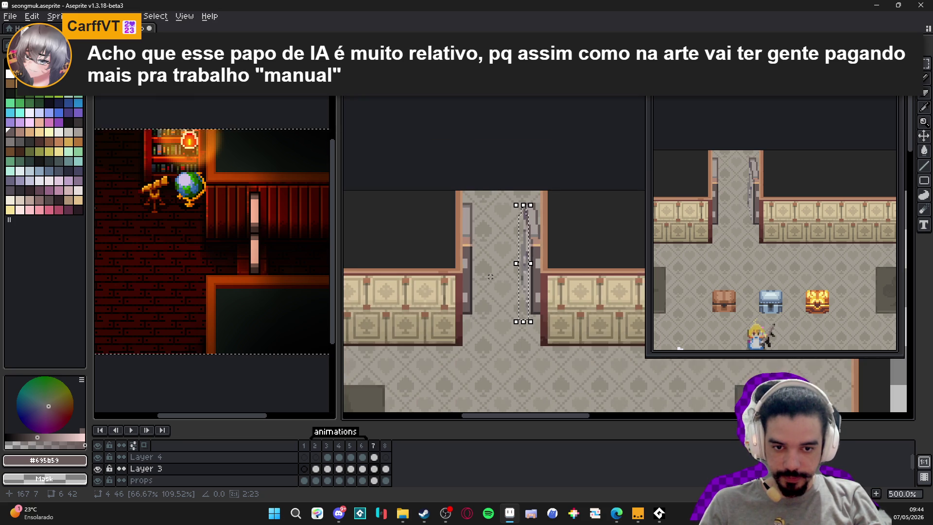
scroll(527, 244, "up", 4)
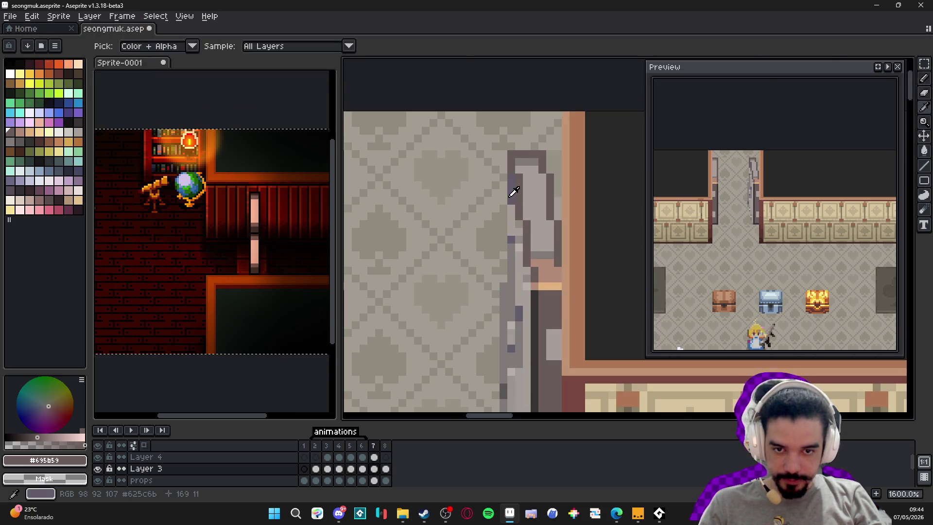
Outline the thin right door's left edge in dark grey, angled at the bottom, then pick light grey
left_click_drag(507, 180, 524, 181)
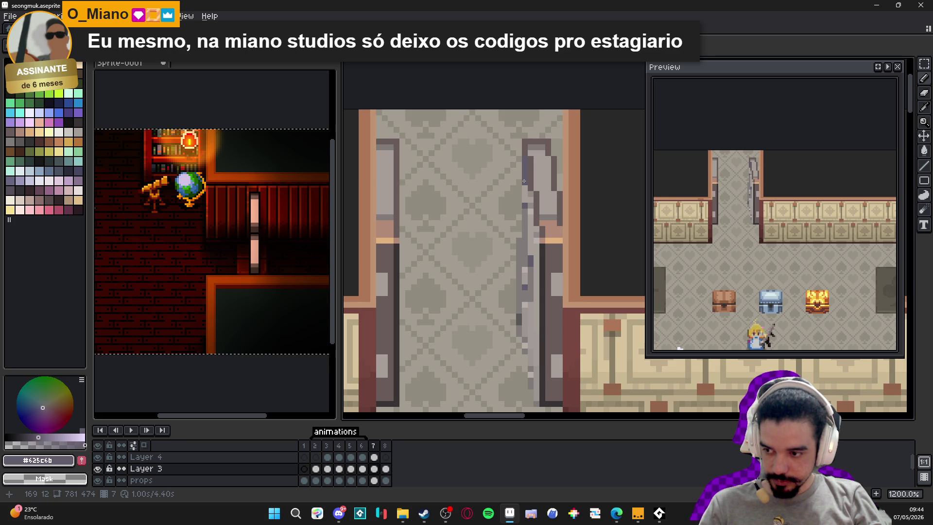
left_click_drag(524, 181, 526, 165)
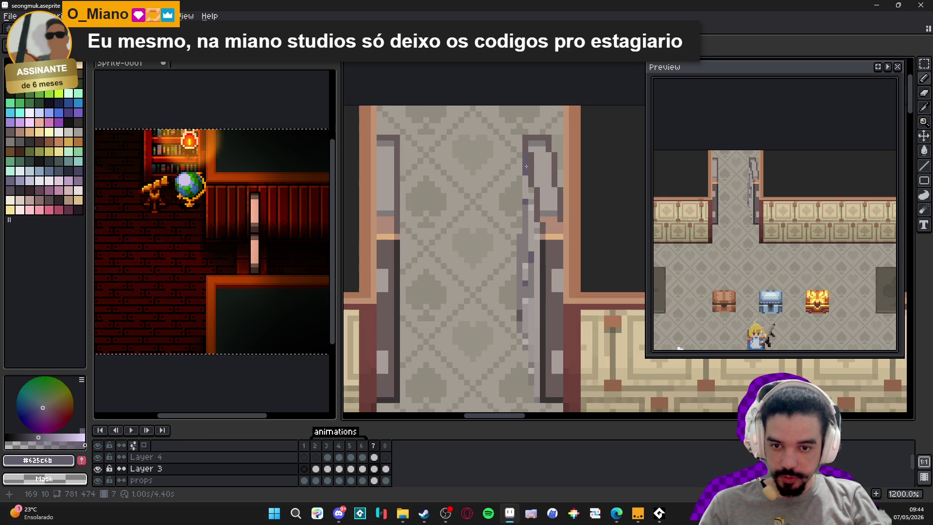
left_click(544, 277, "alt")
left_click(525, 154)
left_click(519, 331, "shift")
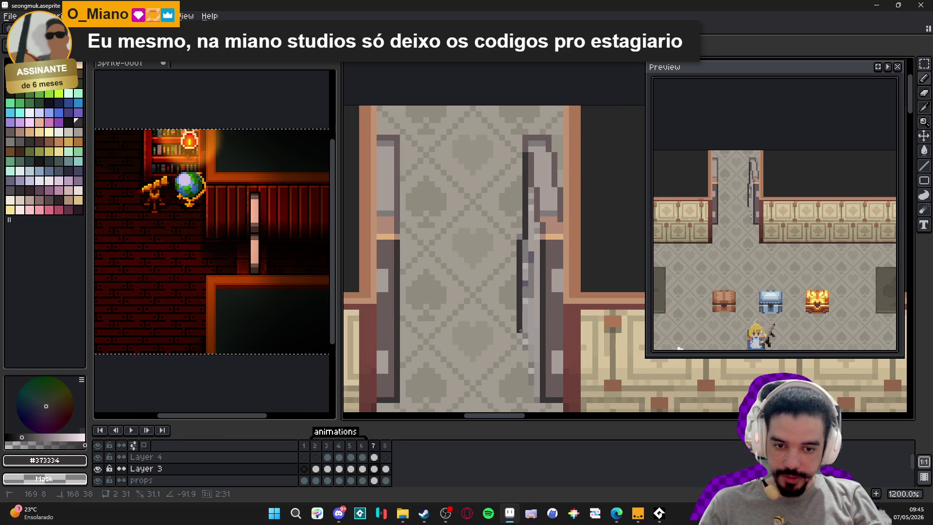
left_click(539, 398)
left_click(521, 330, "shift")
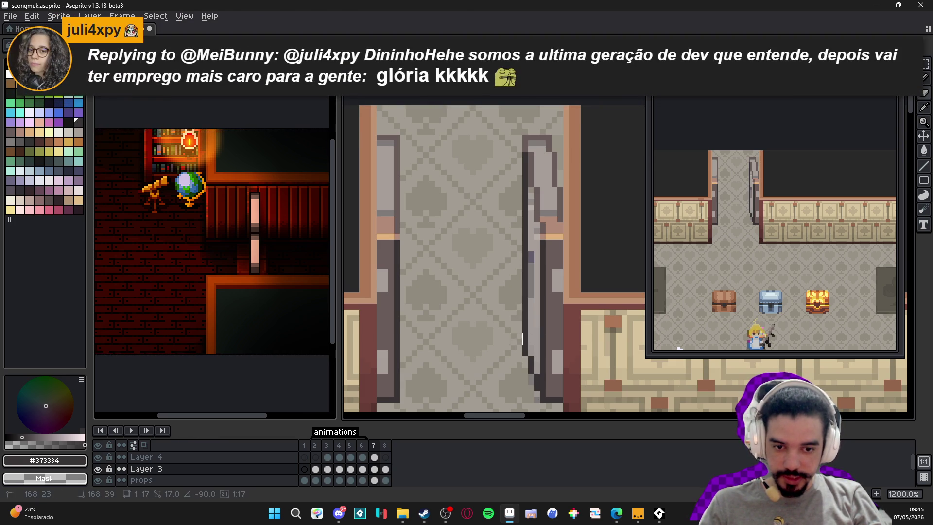
left_click(537, 232, "alt")
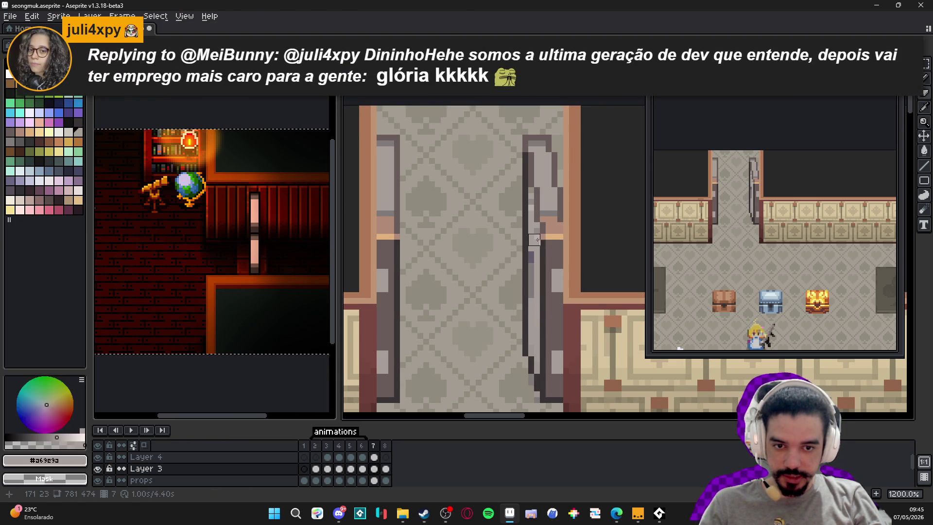
key("shift")
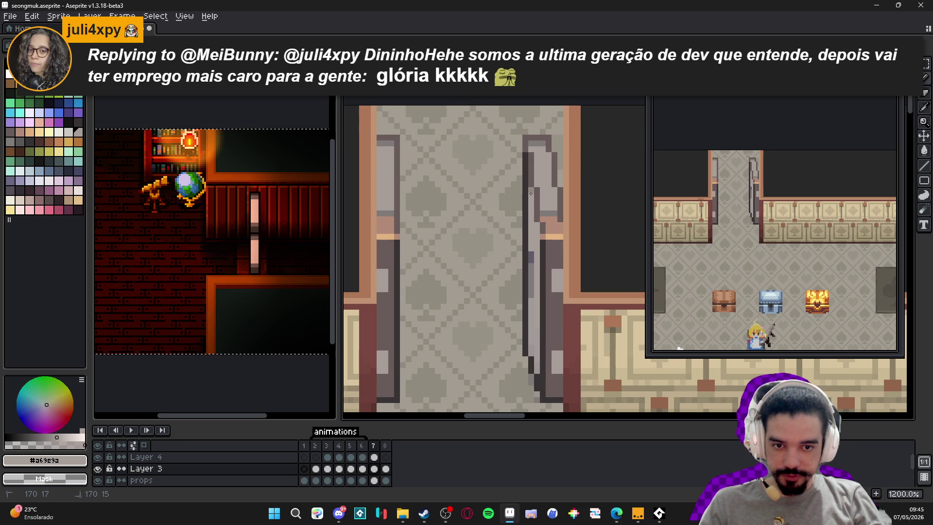
scroll(534, 214, "down", 3)
scroll(548, 248, "up", 3)
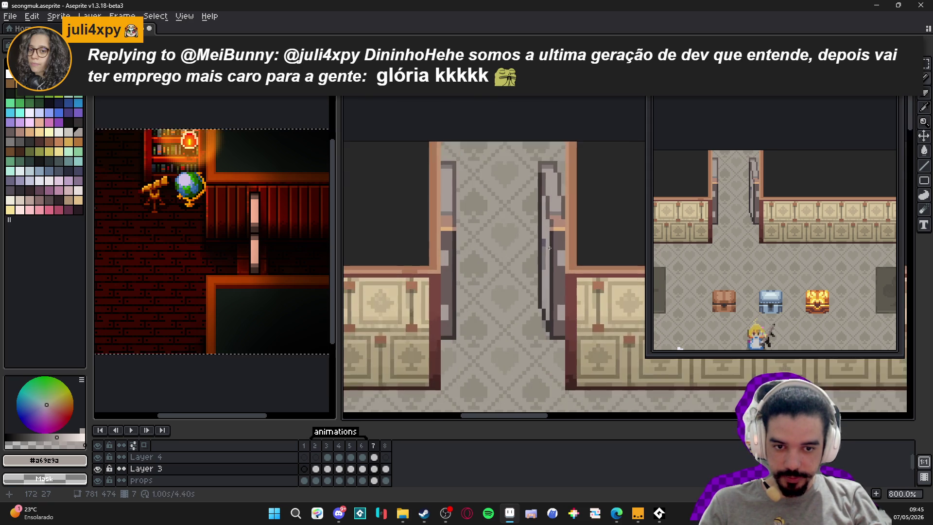
scroll(547, 248, "down", 1)
scroll(541, 260, "down", 1)
scroll(541, 260, "up", 2)
left_click(540, 240, "alt")
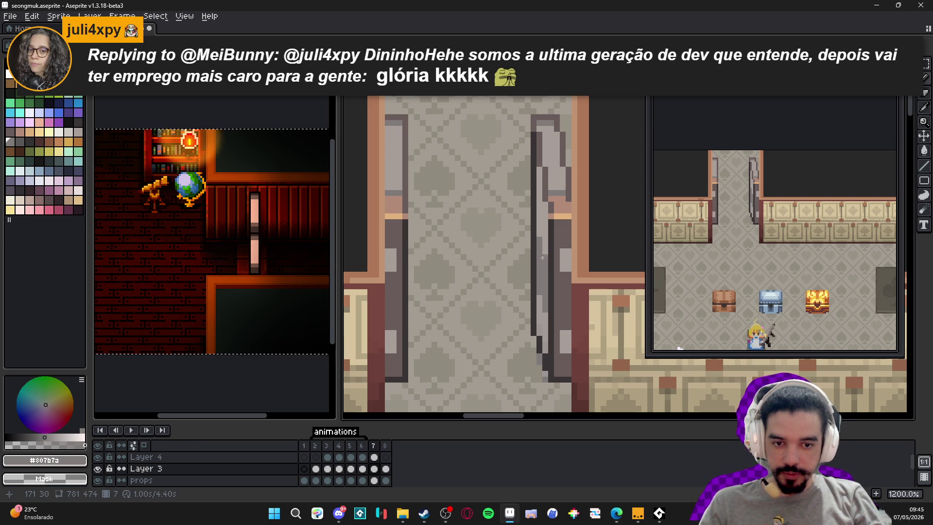
scroll(542, 233, "down", 3)
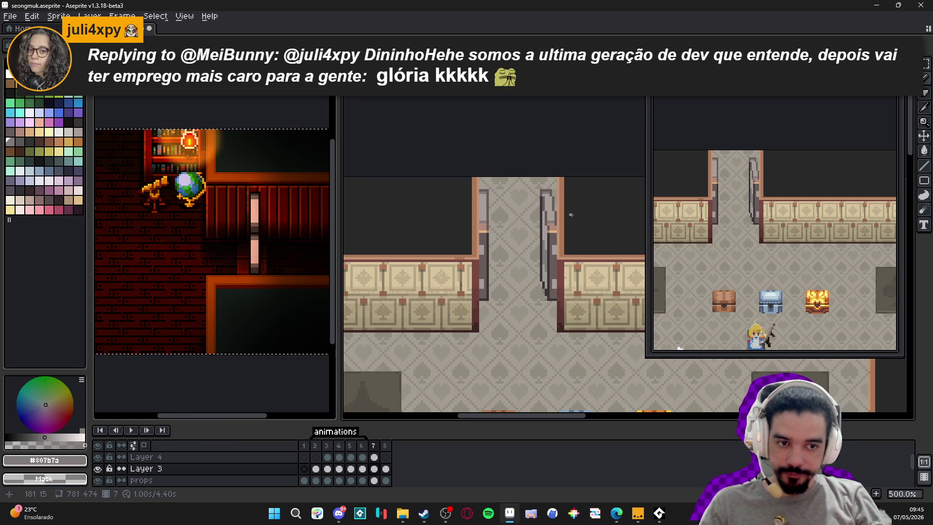
scroll(570, 217, "up", 3)
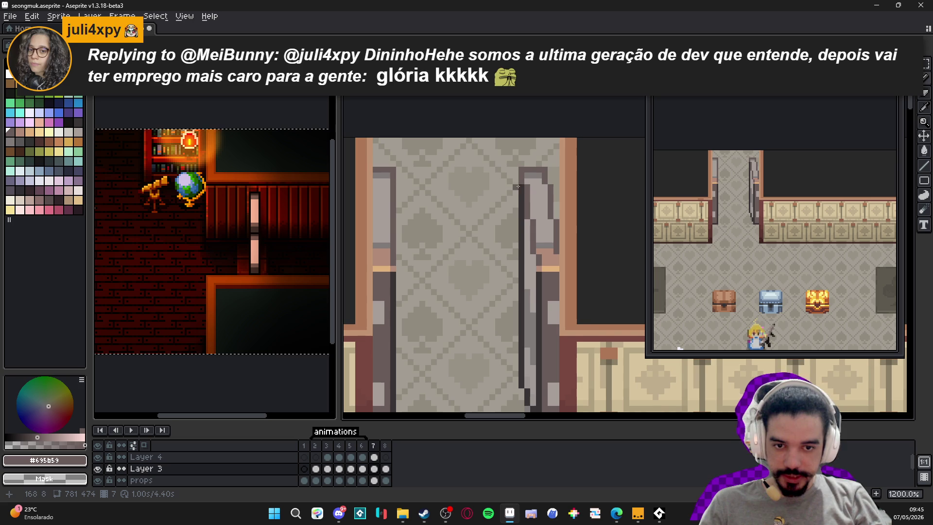
scroll(518, 204, "down", 2)
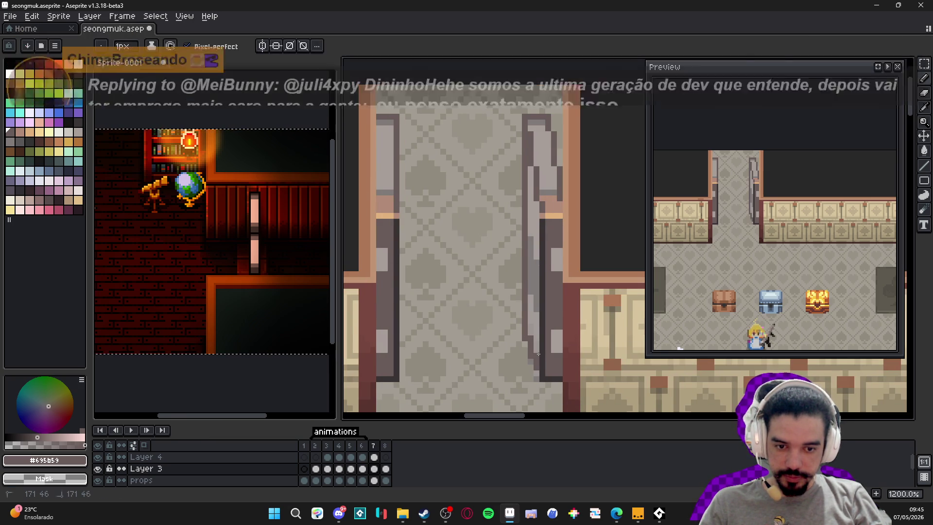
scroll(544, 348, "down", 3)
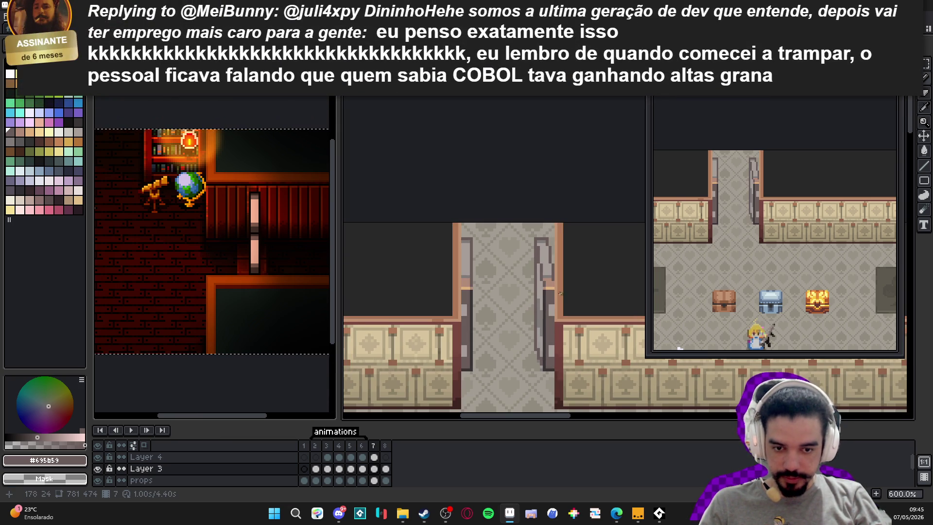
scroll(545, 306, "up", 3)
left_click(537, 311, "alt")
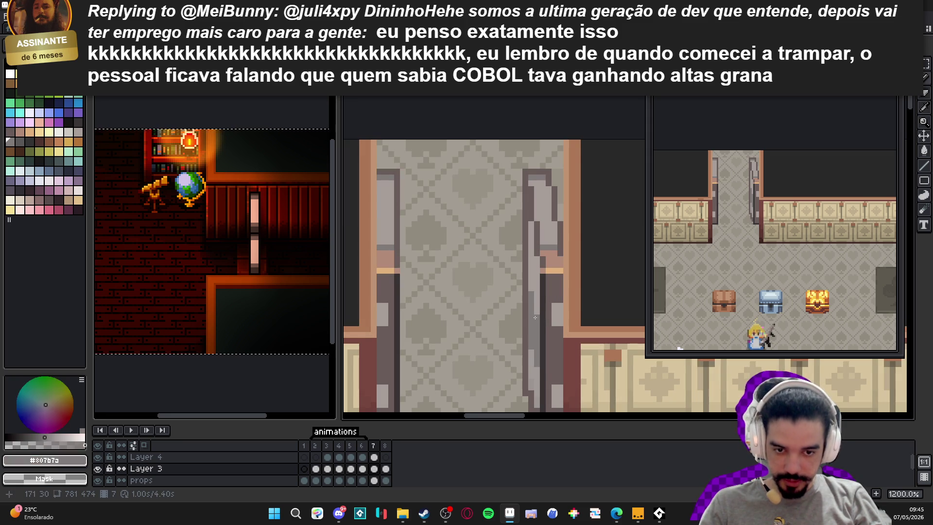
scroll(530, 289, "down", 4)
scroll(539, 307, "up", 3)
scroll(528, 204, "up", 2)
scroll(525, 230, "down", 2)
scroll(528, 233, "down", 2)
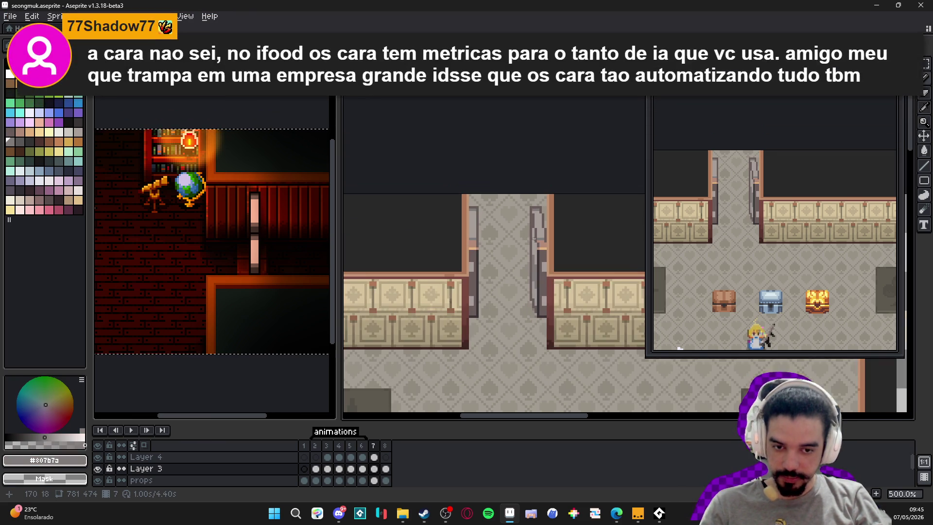
Flip through frames 2–8 to compare the door poses
left_click(384, 446)
left_click(374, 446)
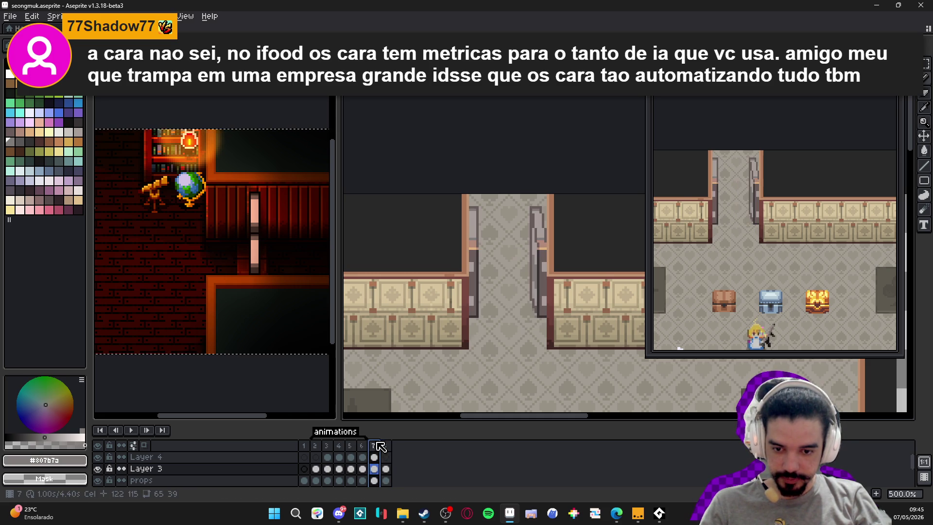
left_click(323, 447)
left_click(362, 446)
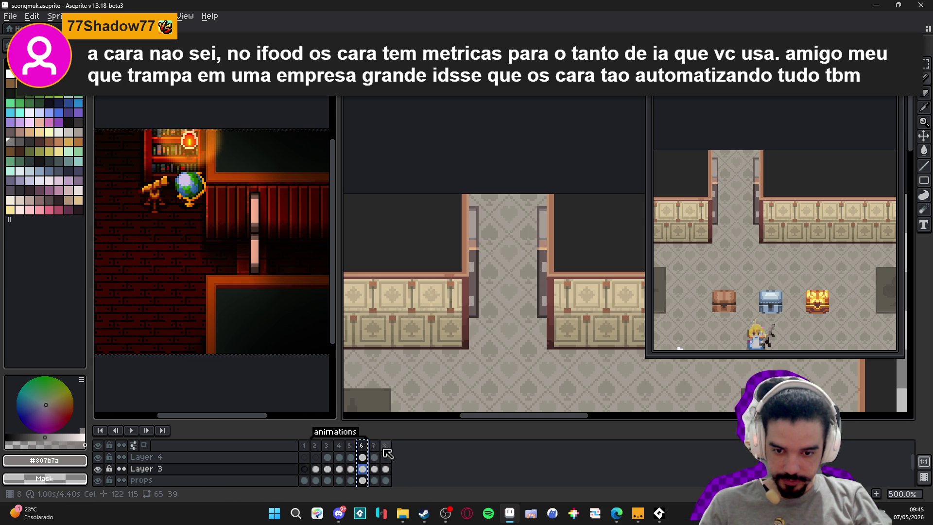
left_click(374, 446)
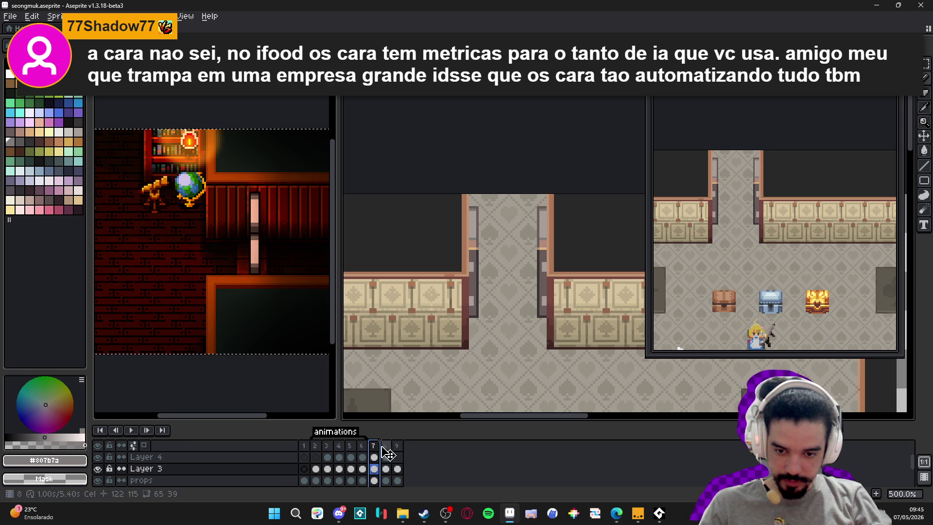
left_click(385, 446)
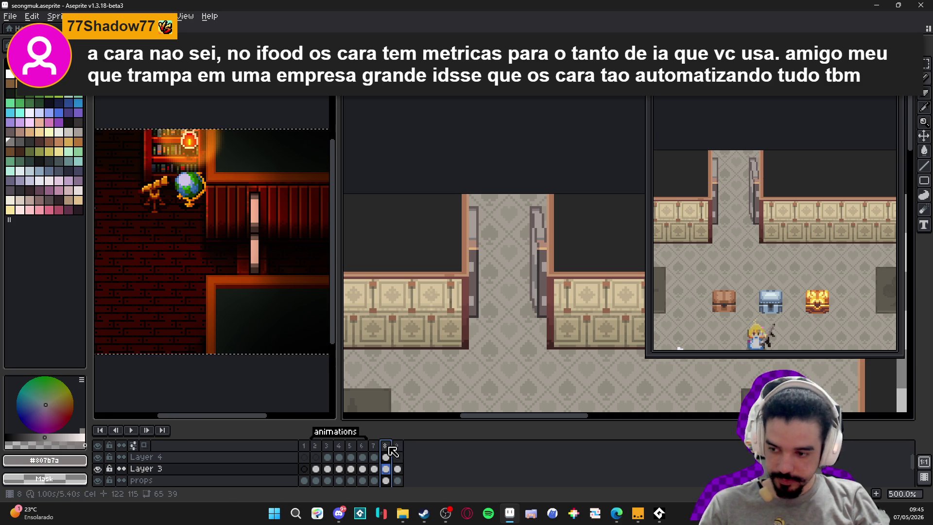
left_click(377, 448)
left_click(387, 448)
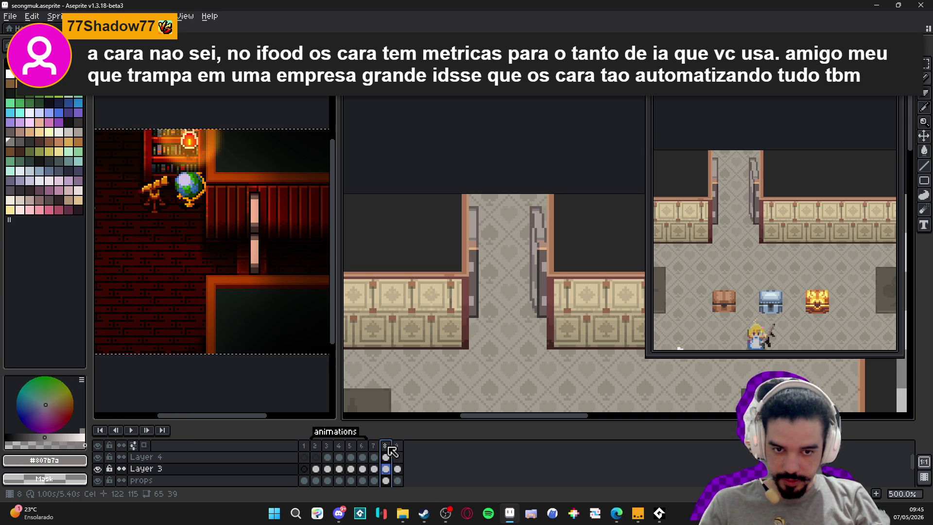
left_click(347, 453)
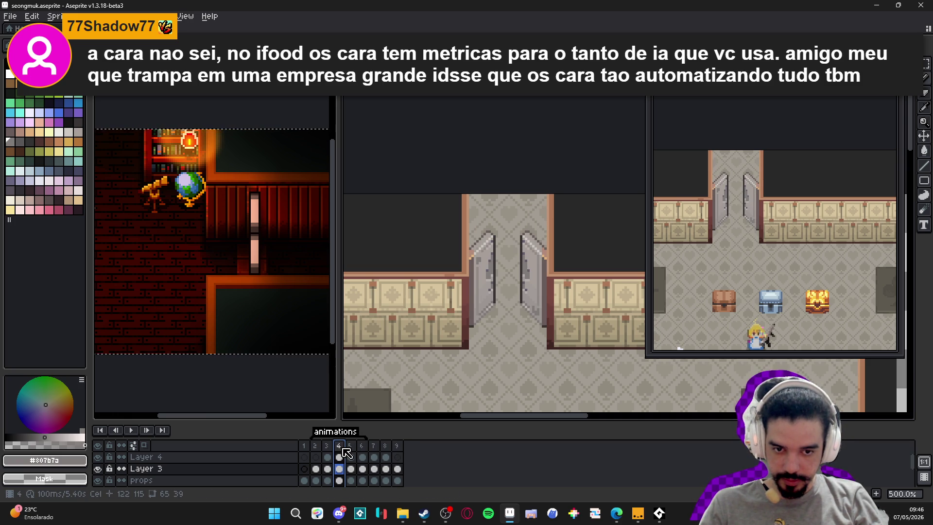
left_click(352, 446)
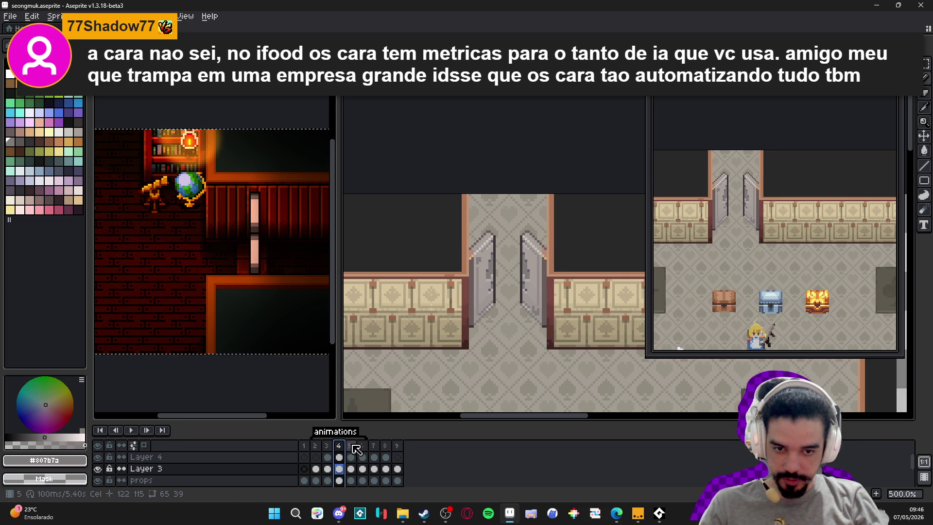
left_click(339, 445)
left_click(334, 447)
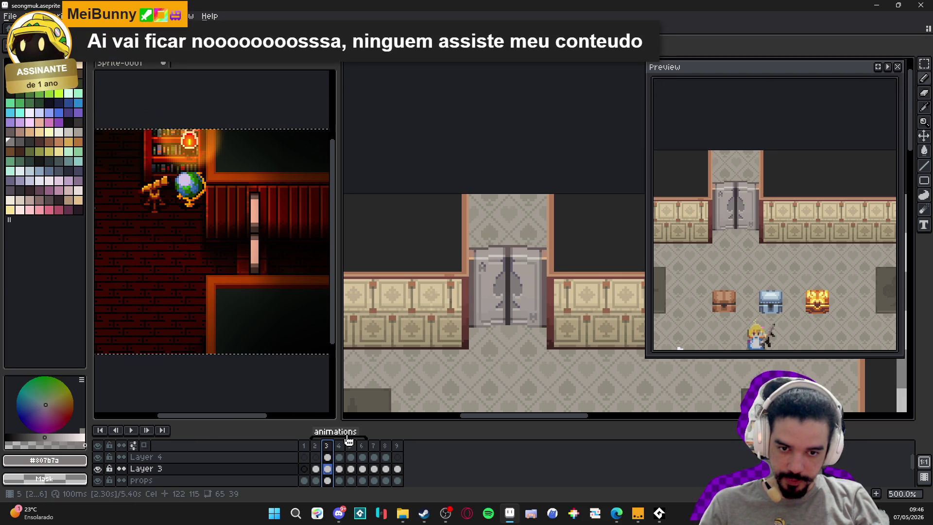
left_click(385, 446)
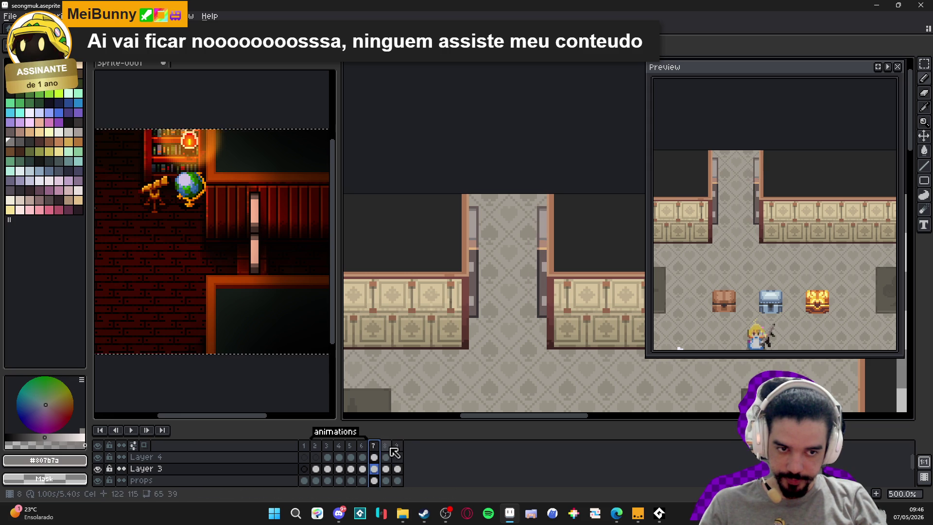
Select frames 7 and 8 together and start a New Tag over them
left_click_drag(386, 446, 374, 446)
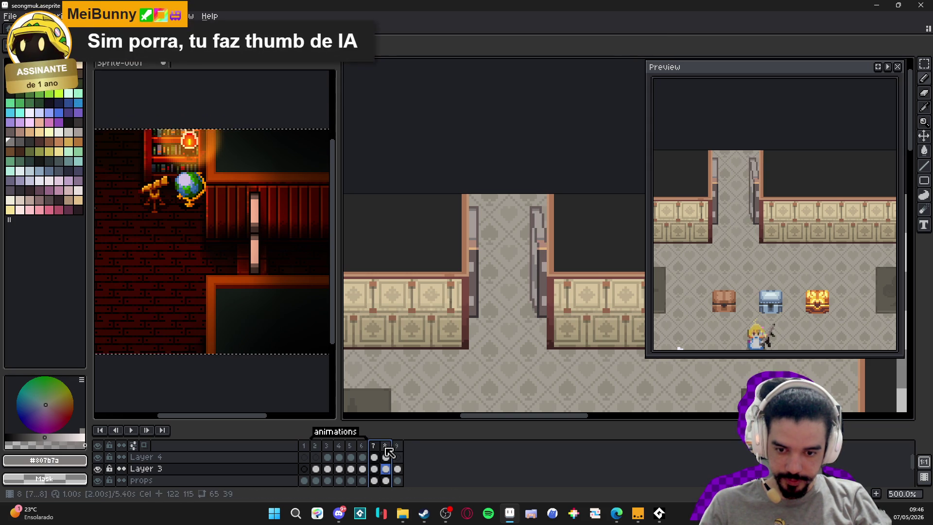
right_click(388, 448)
left_click(412, 452)
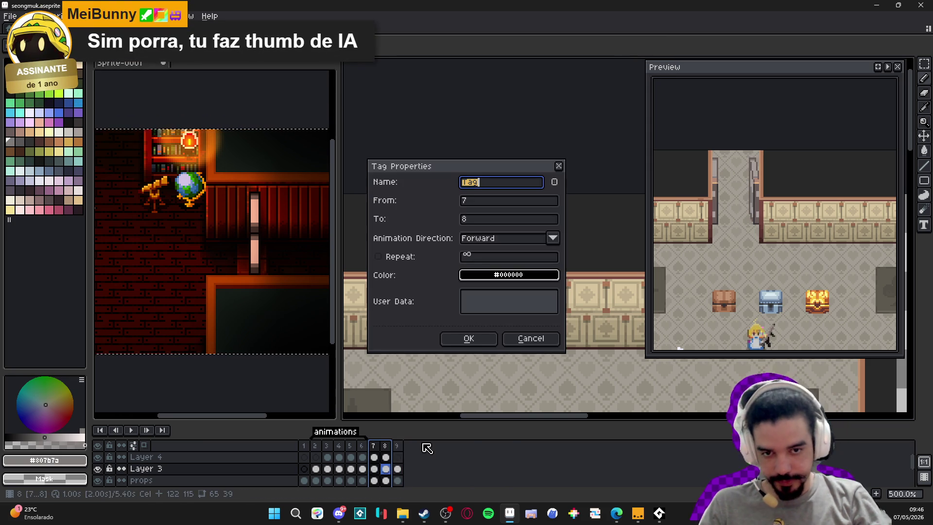
type("oppening")
Create the 'oppening' tag over frames 7–8 and go to frame 8
key("Return")
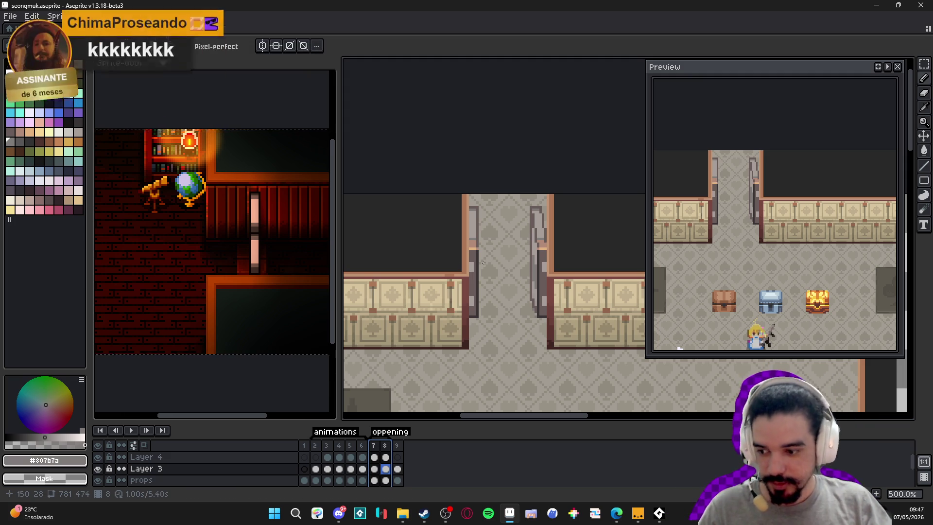
left_click(385, 446)
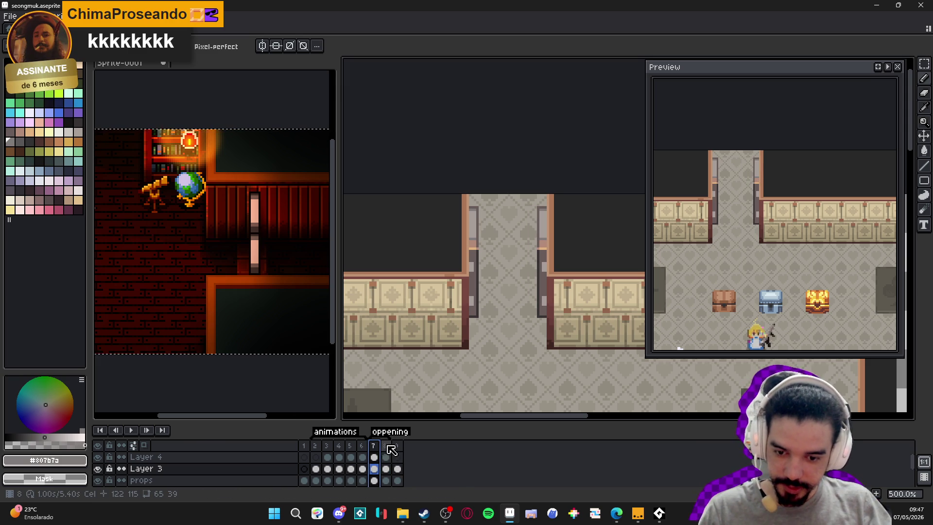
Add dark #373334 outline pixels along the edge of frame 8's opening door
key("Left")
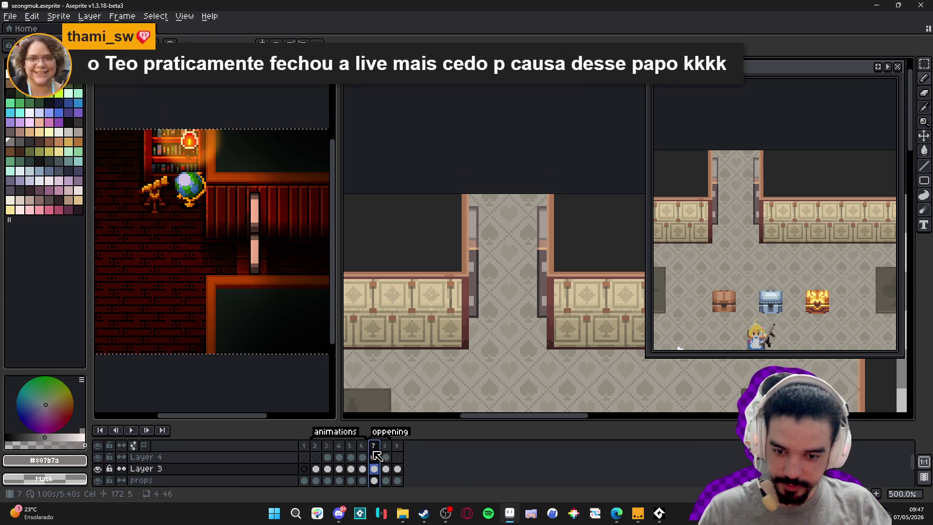
key("Right")
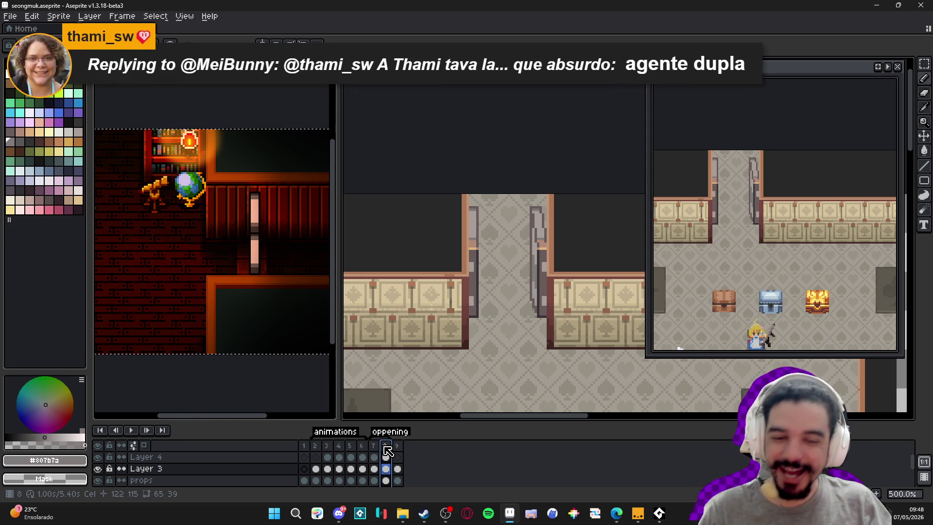
scroll(532, 324, "up", 7)
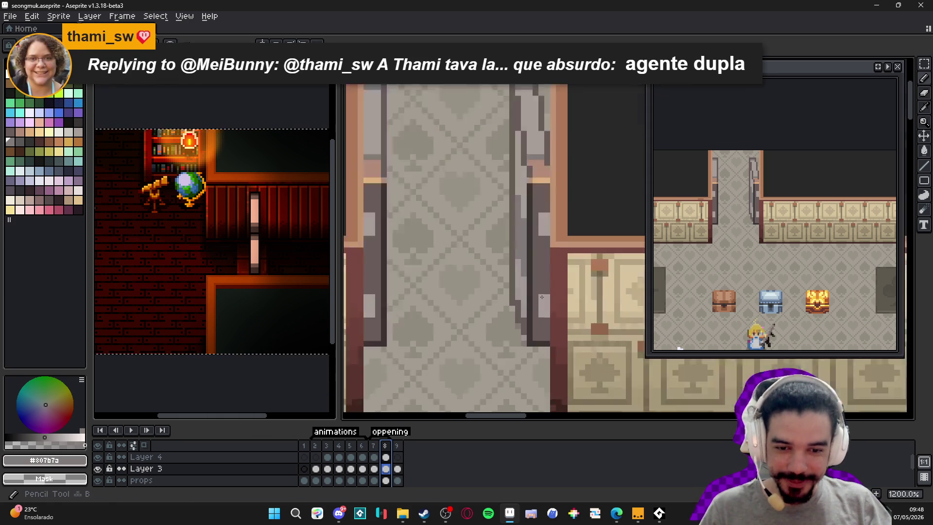
left_click(533, 313, "alt")
left_click(533, 313, "alt")
left_click_drag(507, 315, 498, 290)
left_click(519, 350)
left_click(519, 344)
left_click_drag(519, 362, 507, 338)
left_click(508, 327)
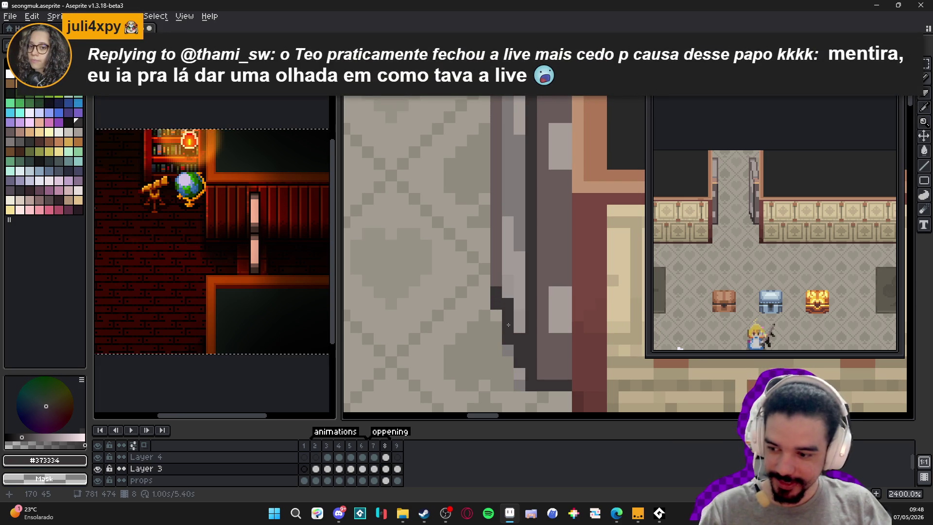
scroll(511, 309, "down", 7)
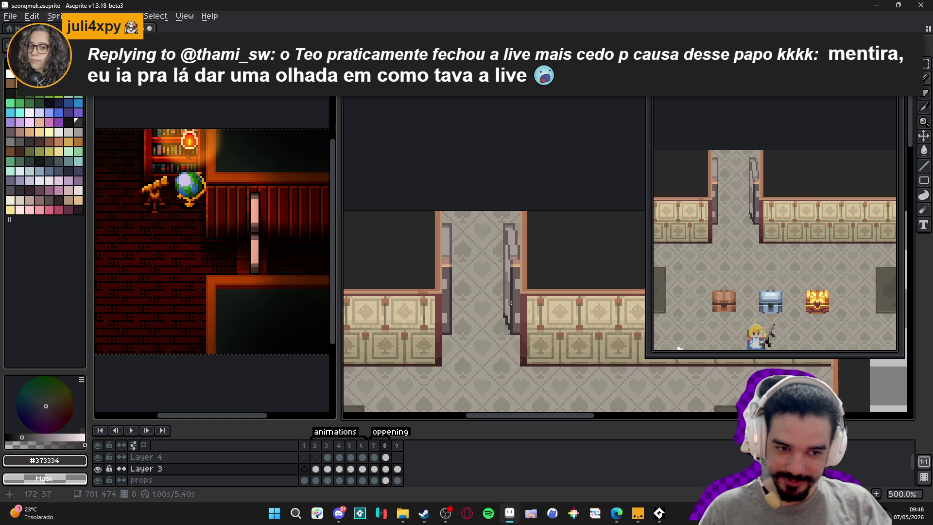
Toggle between frames 7 and 8 to compare the refined door
left_click(374, 445)
left_click(385, 446)
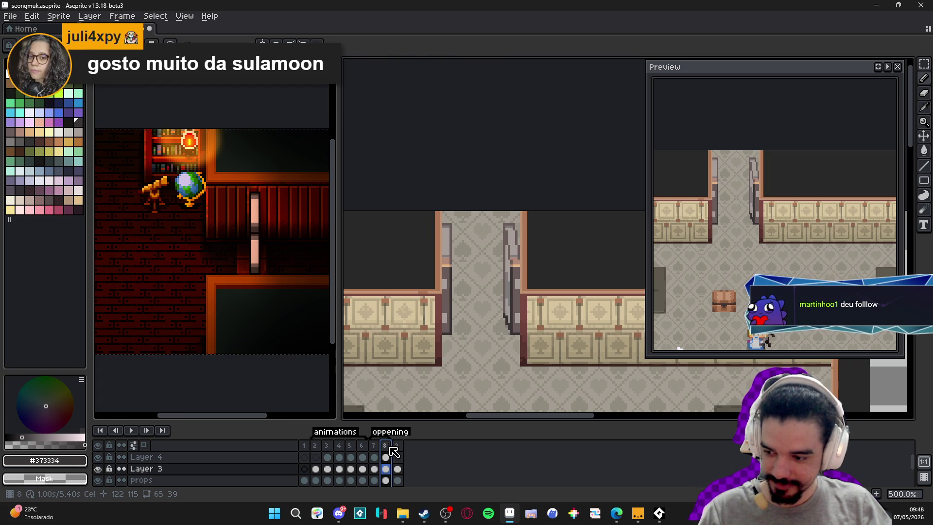
key("Left")
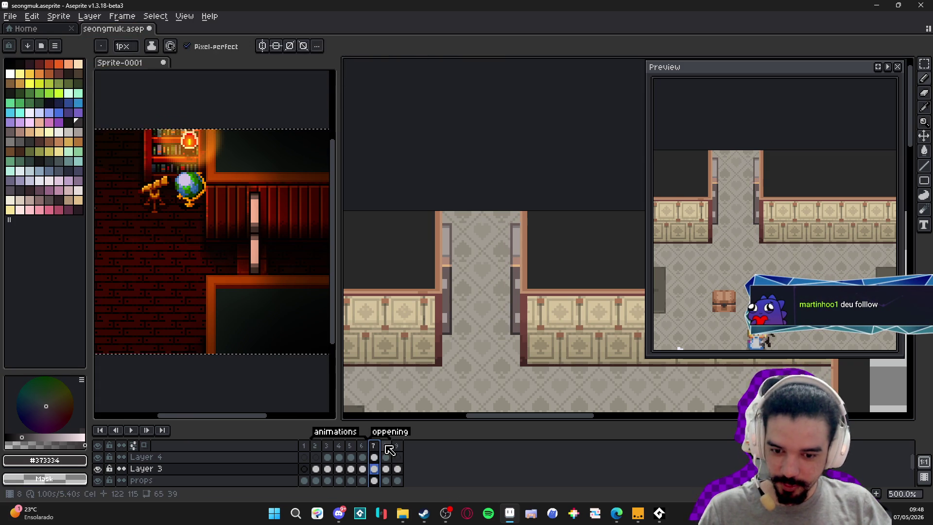
left_click(390, 448)
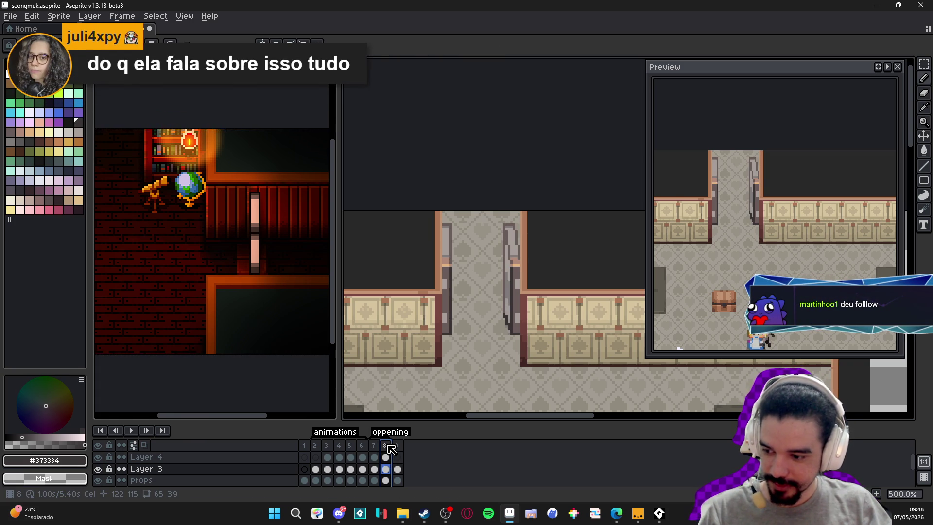
key("Left")
left_click(391, 448)
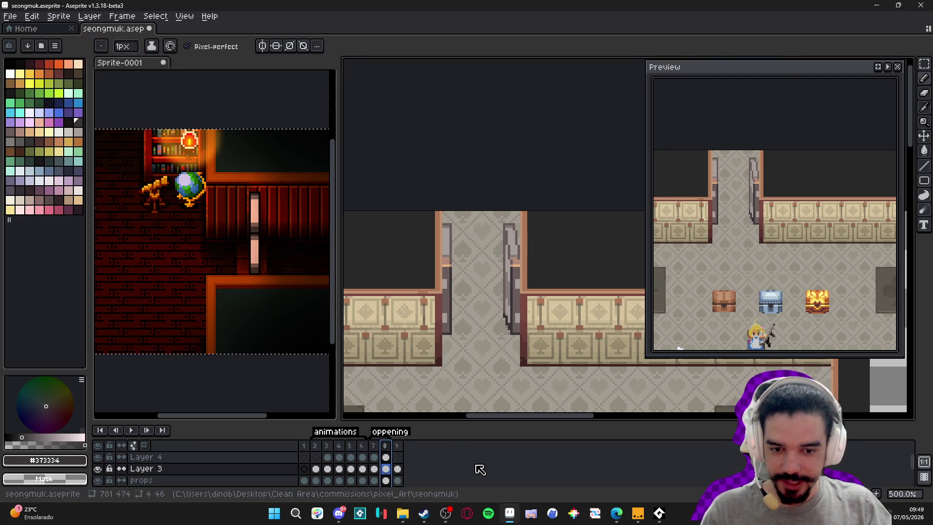
Zoom in, undo the last eraser stroke on the door, and shrink the brush to one pixel
scroll(502, 322, "up", 4)
scroll(502, 323, "up", 3)
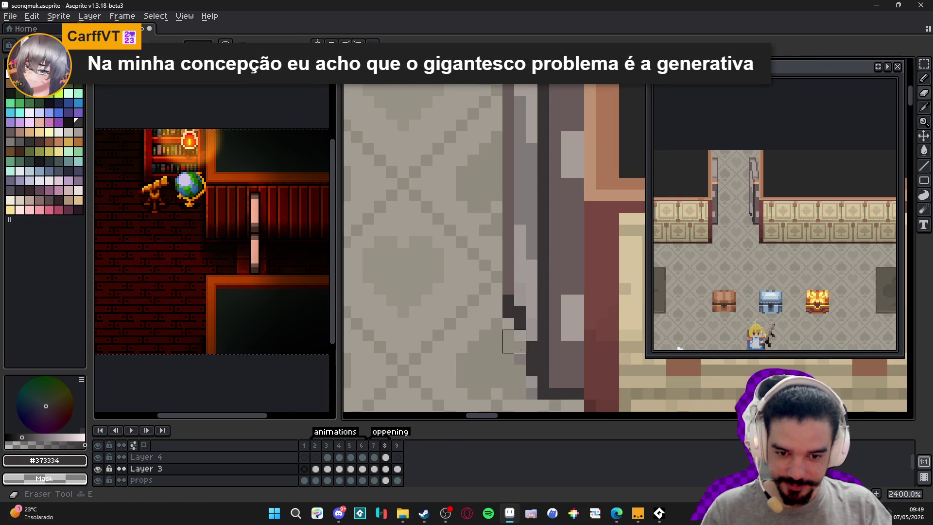
key("ctrl+z")
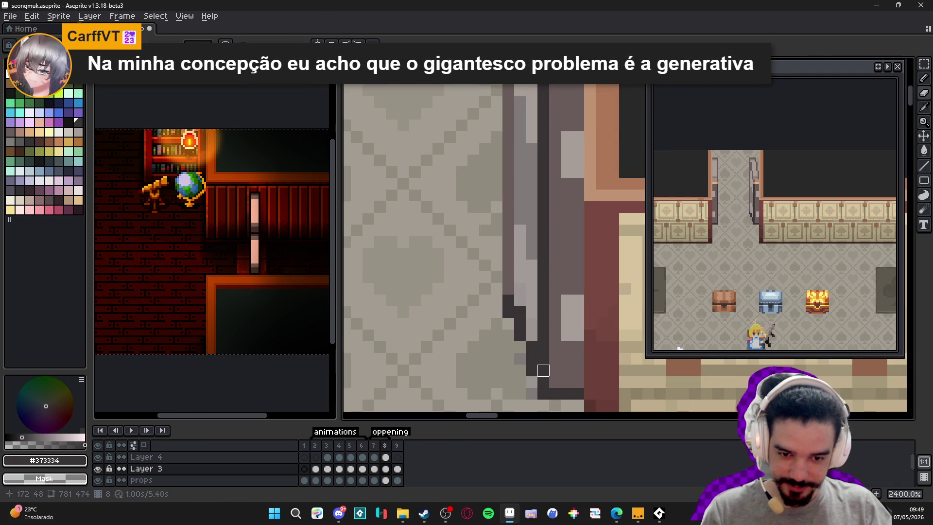
key("b")
Step through frames 7, 8, 5 and 4 to check the half-open door
scroll(520, 335, "down", 6)
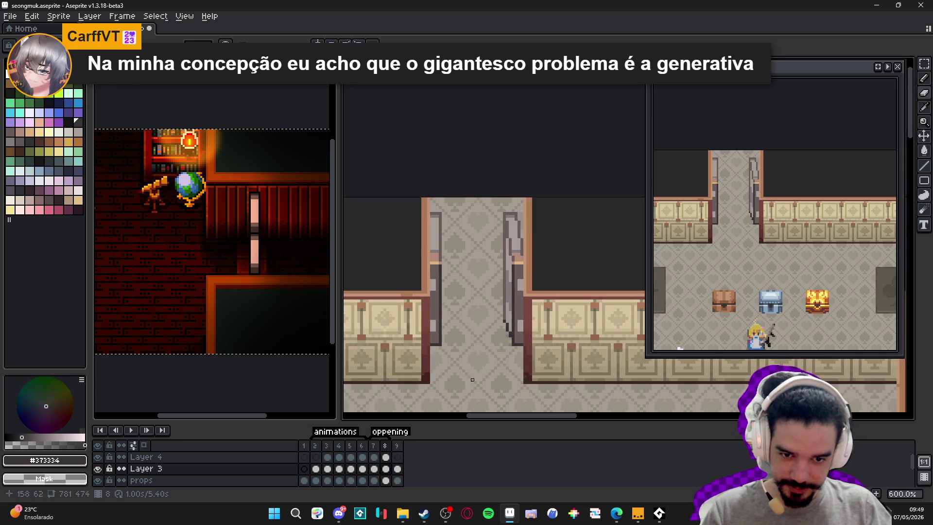
left_click(378, 448)
left_click(385, 447)
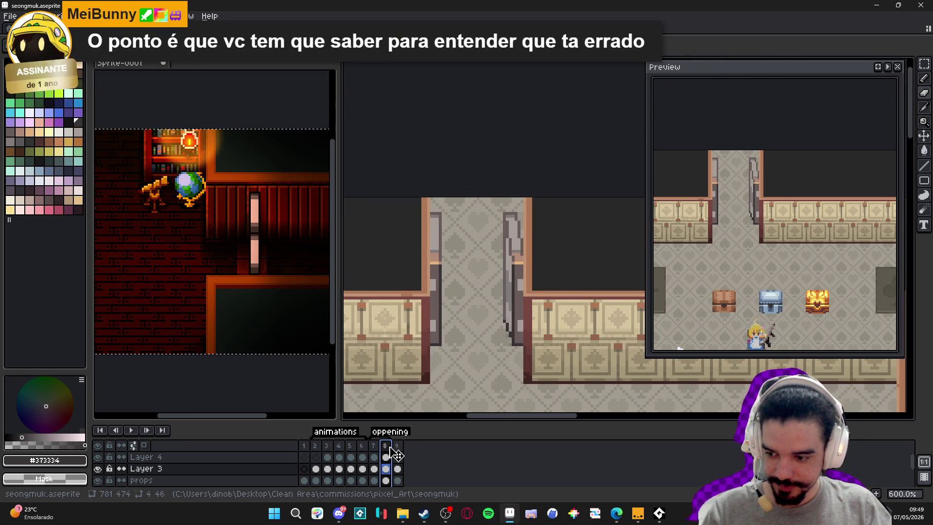
left_click(350, 450)
left_click(340, 447)
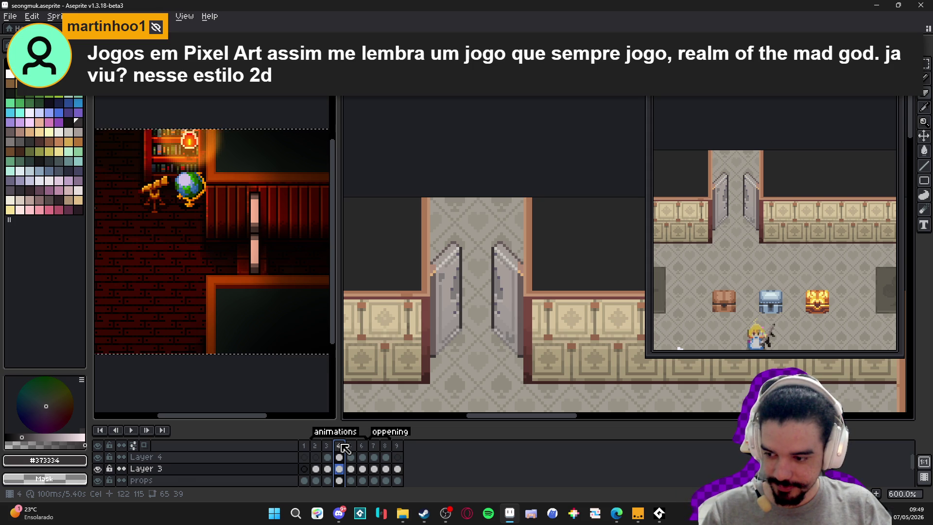
View frame 2 with the doors closed and pan around the room to look it over
left_click(315, 446)
scroll(498, 331, "down", 3)
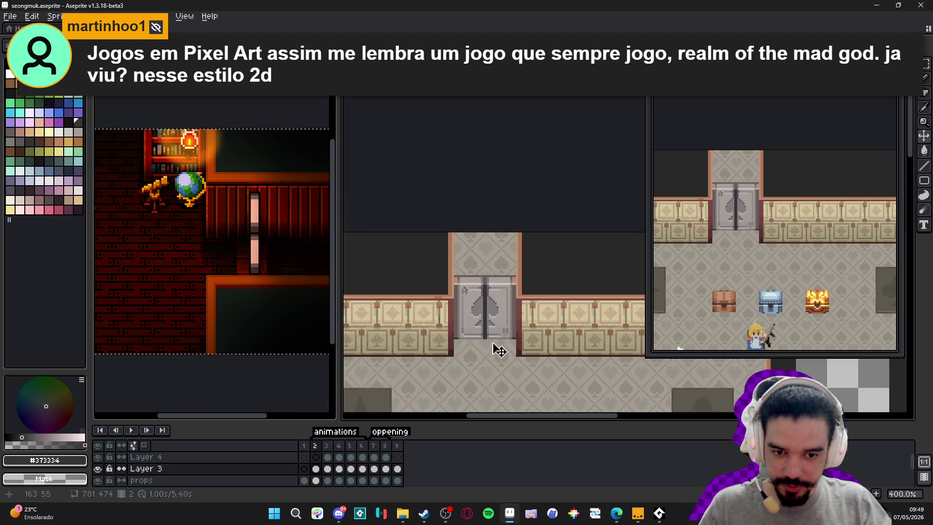
scroll(515, 257, "down", 2)
scroll(549, 233, "right", 1)
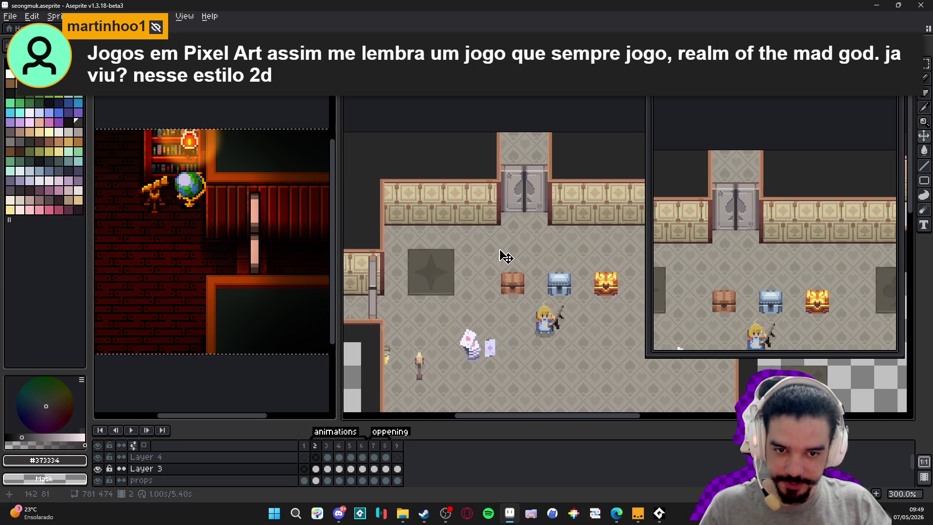
scroll(521, 301, "down", 2)
scroll(519, 309, "up", 1)
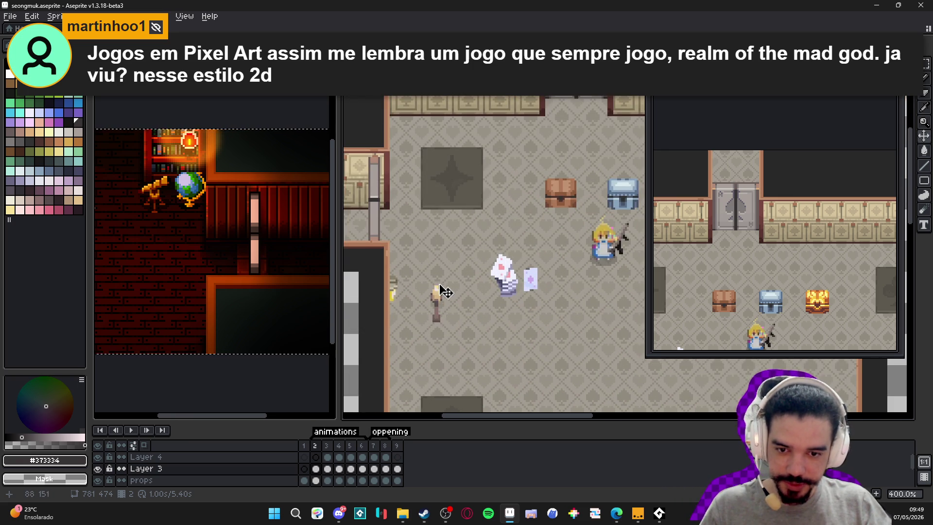
scroll(446, 323, "down", 1)
left_click_drag(446, 323, 423, 286)
scroll(428, 301, "down", 1)
scroll(465, 263, "up", 1)
mouse_move(464, 254)
left_mouse_down()
mouse_move(437, 318)
mouse_move(459, 229)
left_mouse_up()
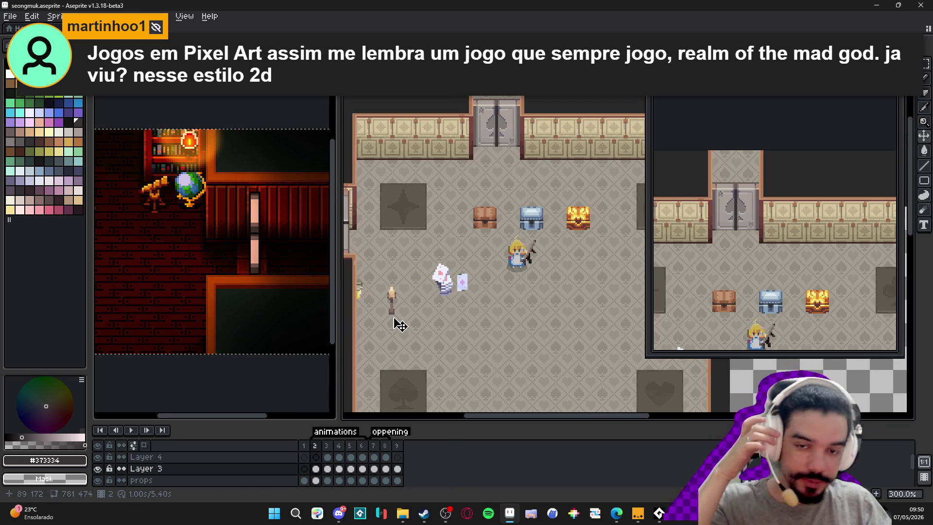
Switch to the game, resume it, then return to Aseprite
left_click(632, 511)
left_click(464, 168)
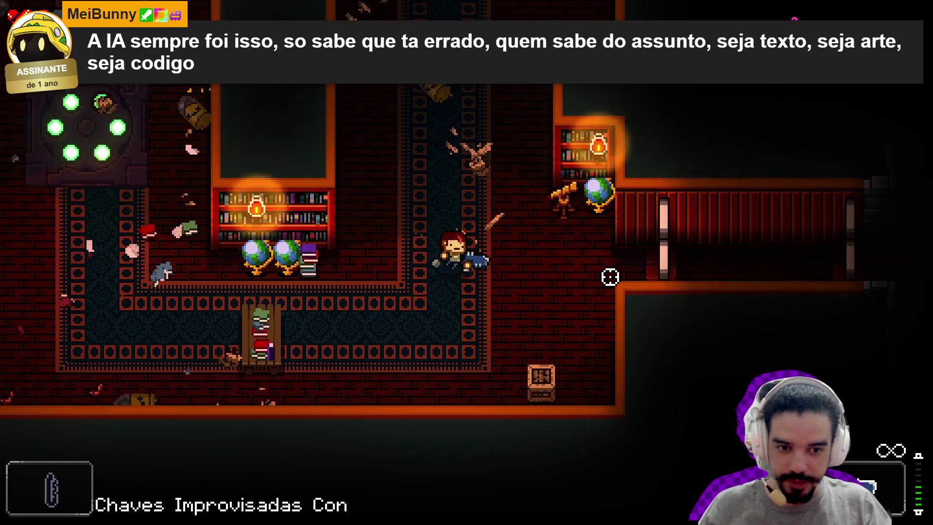
key("alt+Tab")
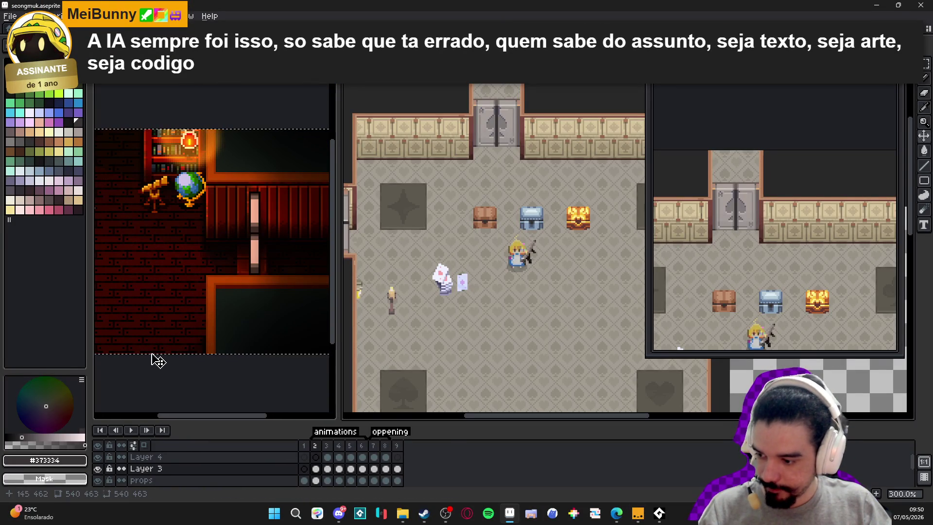
On frame 1, narrow the left panel and shift the courtain layer's curtain a few pixels left
left_click(304, 468)
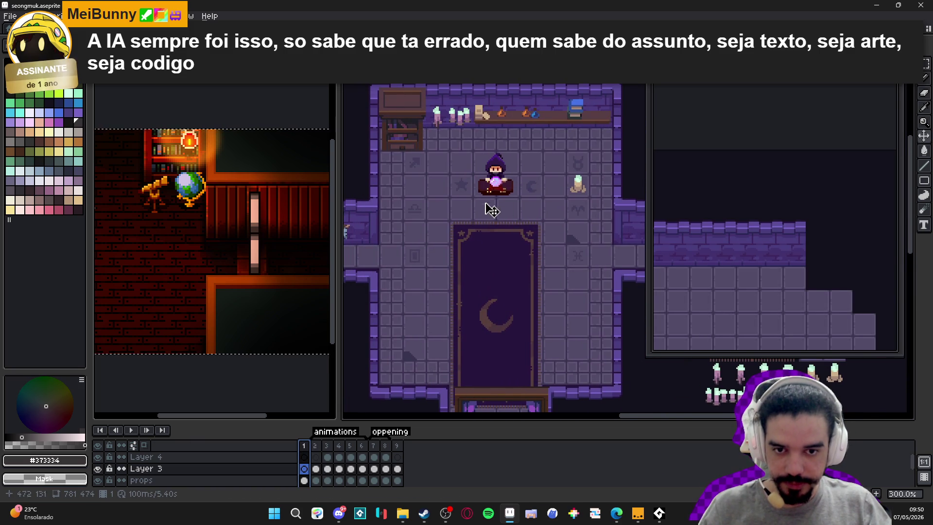
left_click_drag(347, 291, 212, 292)
mouse_move(401, 263)
left_mouse_down()
mouse_move(343, 261)
mouse_move(346, 206)
mouse_move(354, 223)
left_mouse_up()
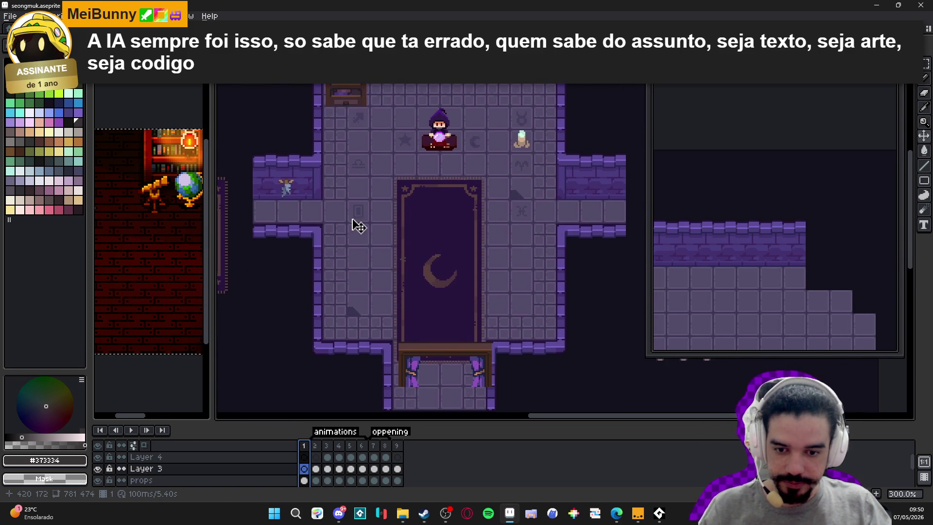
scroll(428, 362, "up", 1)
left_click(427, 364, "ctrl")
left_click_drag(428, 365, 425, 365)
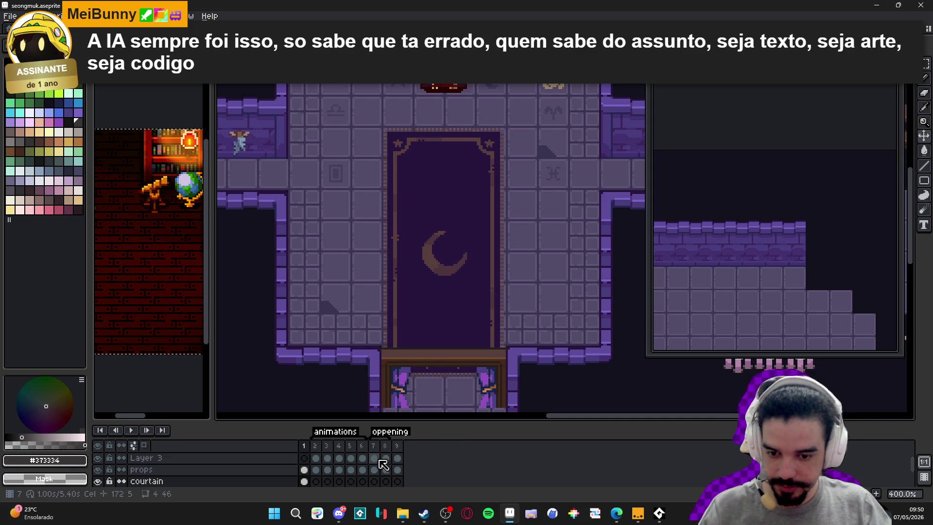
Compare frames 2, 7, 8, 9 and 3 to review the door positions
left_click(315, 446)
scroll(501, 200, "down", 3)
scroll(409, 397, "up", 3)
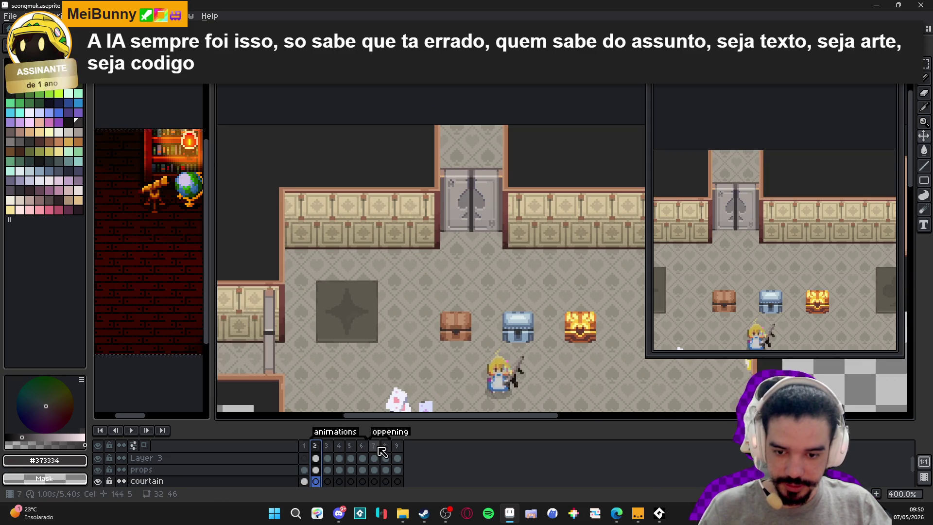
left_click(373, 445)
left_click(385, 446)
left_click(397, 456)
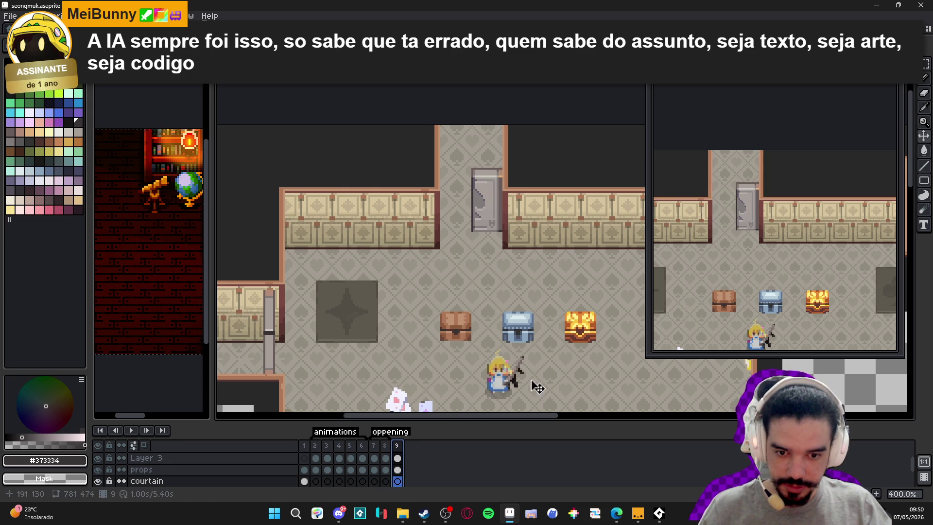
left_click(387, 452)
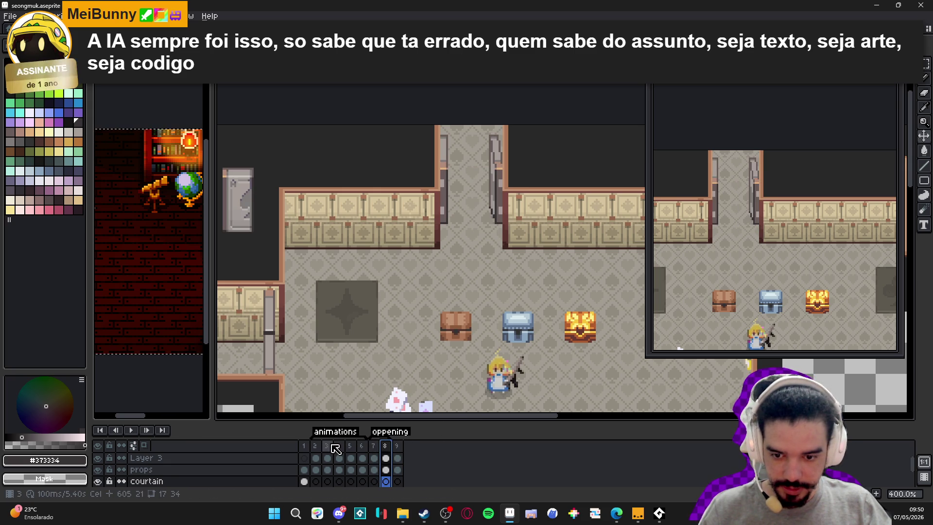
left_click(326, 453)
Drag closed-door frame 3 toward frame 7 and confirm the oppening tag's frame range
mouse_move(326, 453)
left_mouse_down()
mouse_move(406, 447)
mouse_move(398, 452)
left_mouse_up()
double_click(399, 431)
left_click(503, 219)
key("Return")
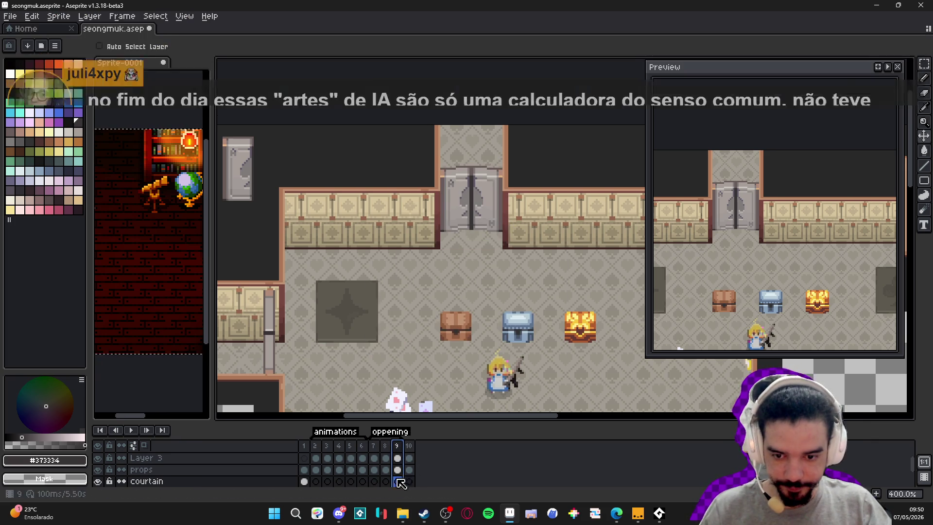
Duplicate closed-door frame 2 and move the copy after frame 10
left_click(372, 452)
key("Left")
key("Left")
key("Left")
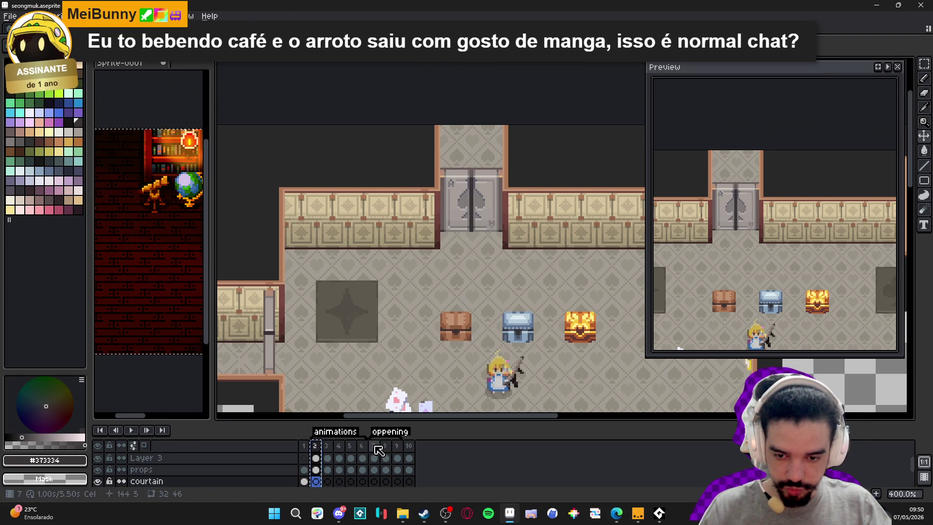
key("alt+n")
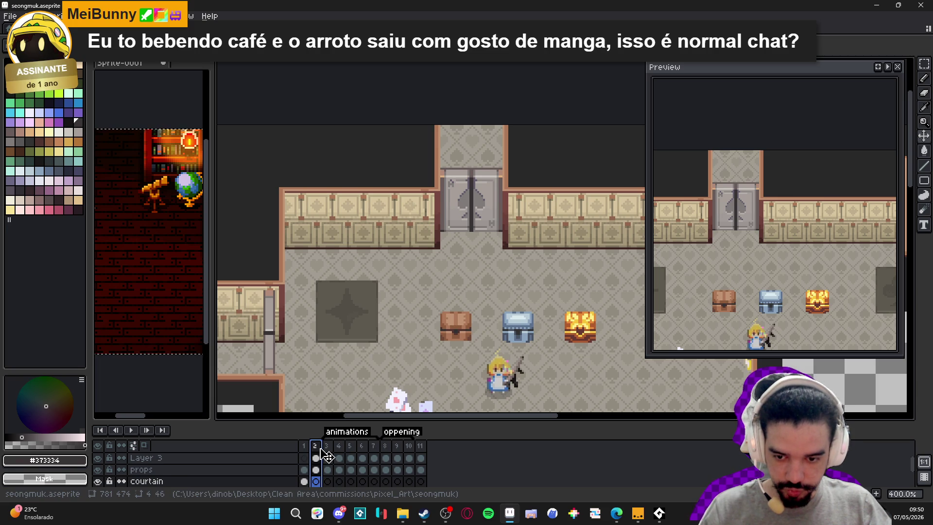
left_click_drag(322, 453, 416, 454)
left_click(408, 453)
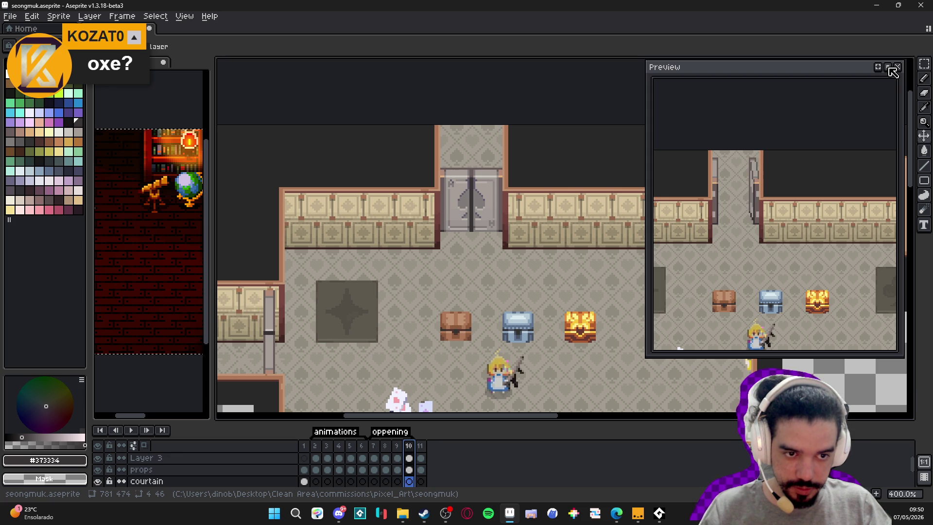
Give frames 8 and 9 a duration of 100 ms each, leaving frame 7 unchanged
double_click(373, 445)
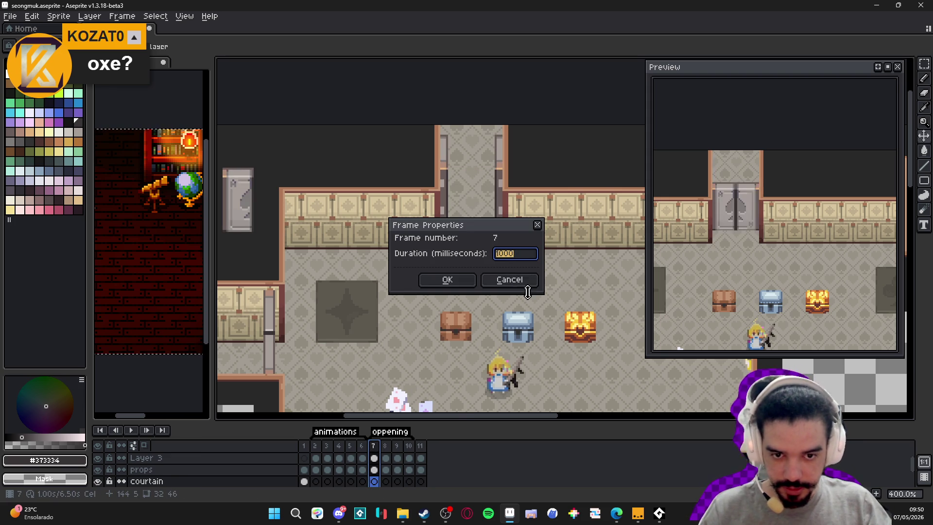
left_click(524, 278)
double_click(385, 445)
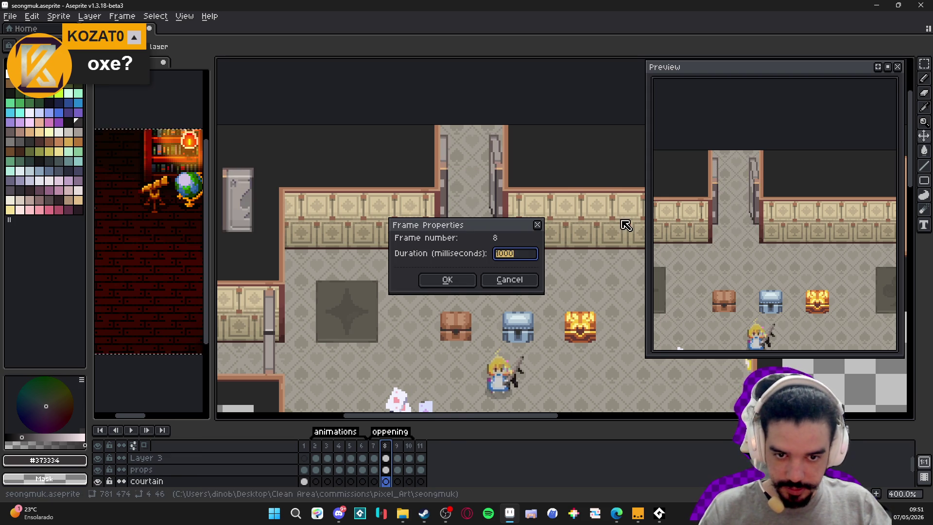
type("100")
key("Return")
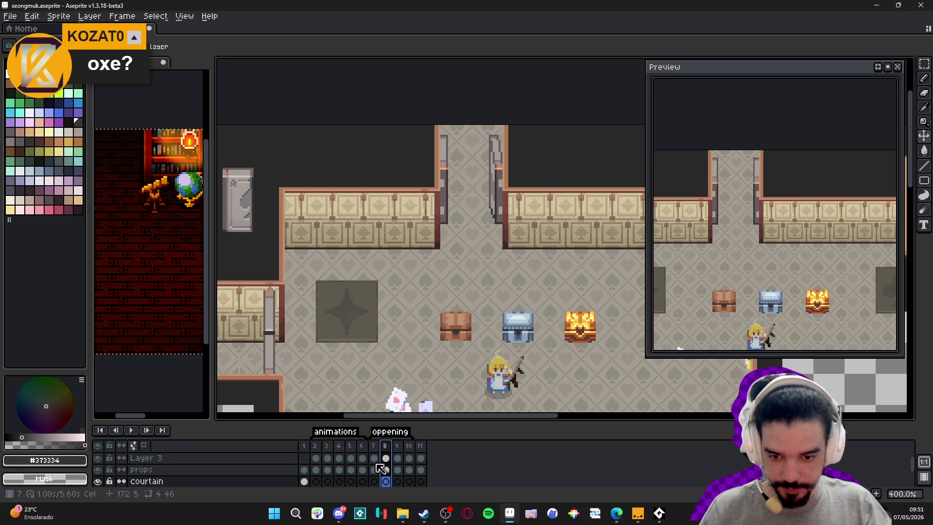
left_click(399, 448)
double_click(398, 447)
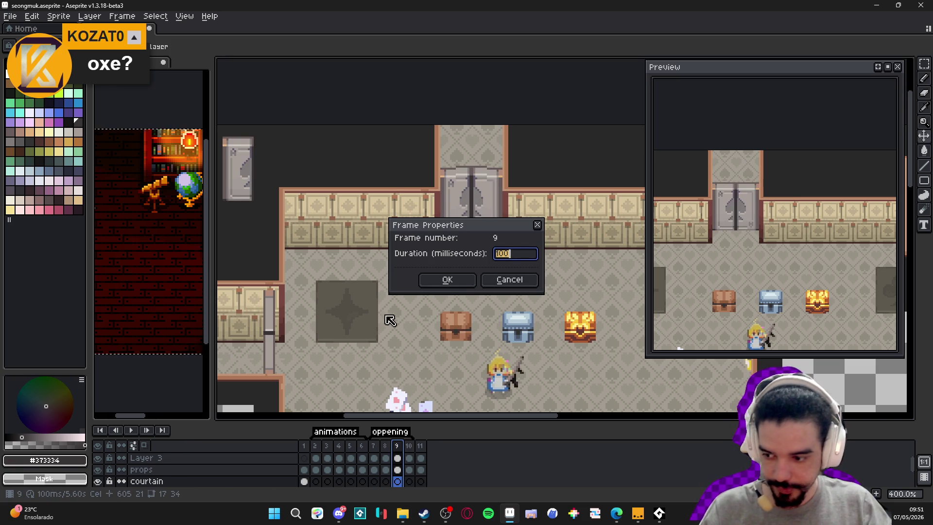
left_click(447, 279)
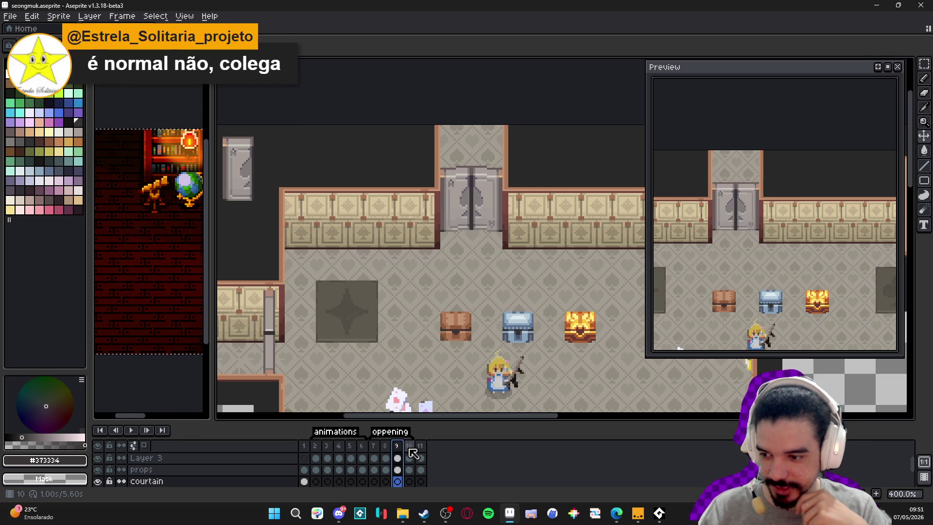
Flip back and forth between frames 8, 9 and 10 to preview the door motion
key("Left")
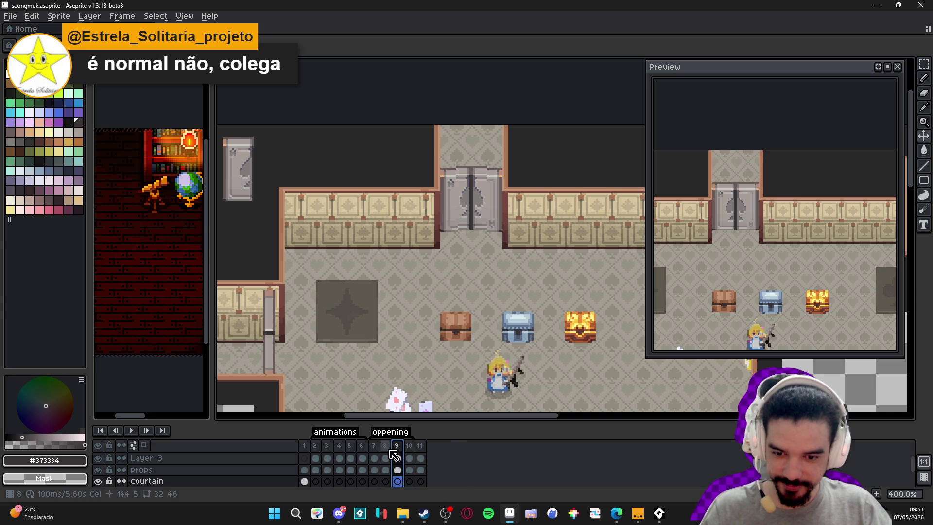
key("Right")
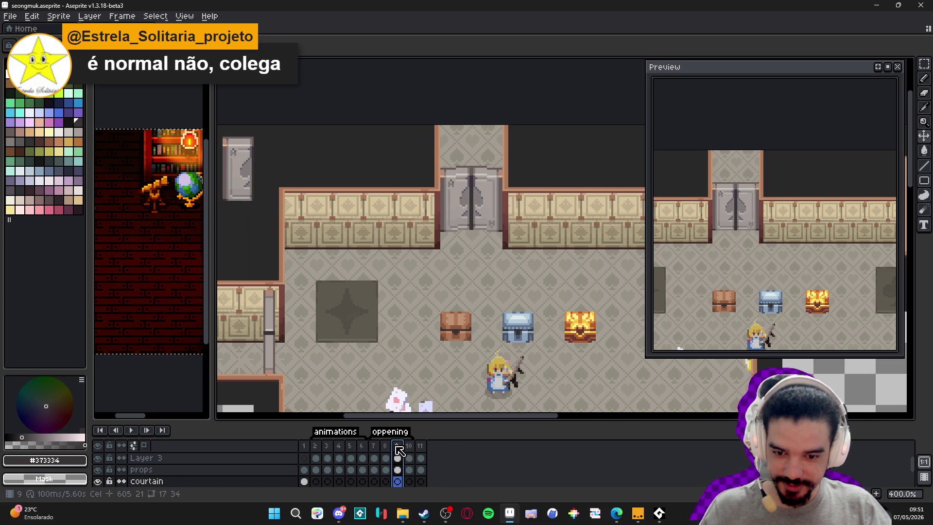
key("Left")
left_click(399, 447)
left_click(387, 450)
left_click(401, 454)
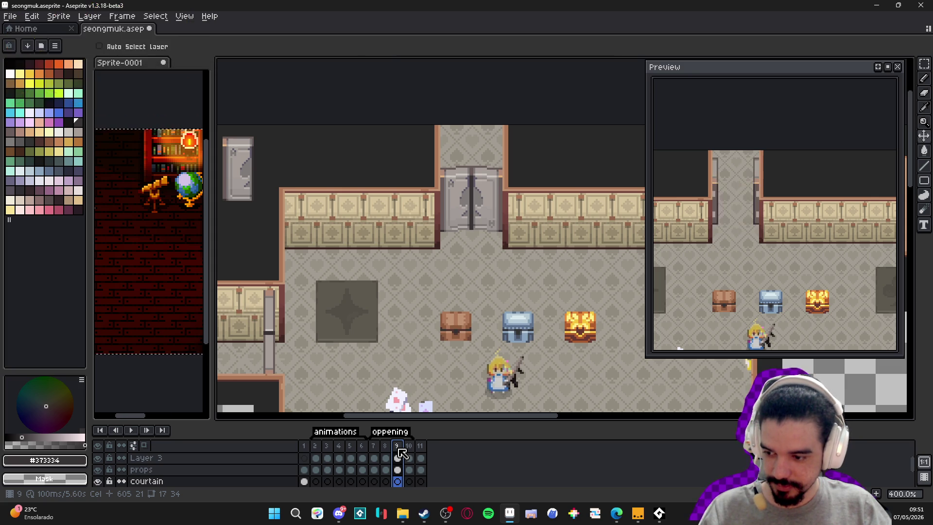
key("Left")
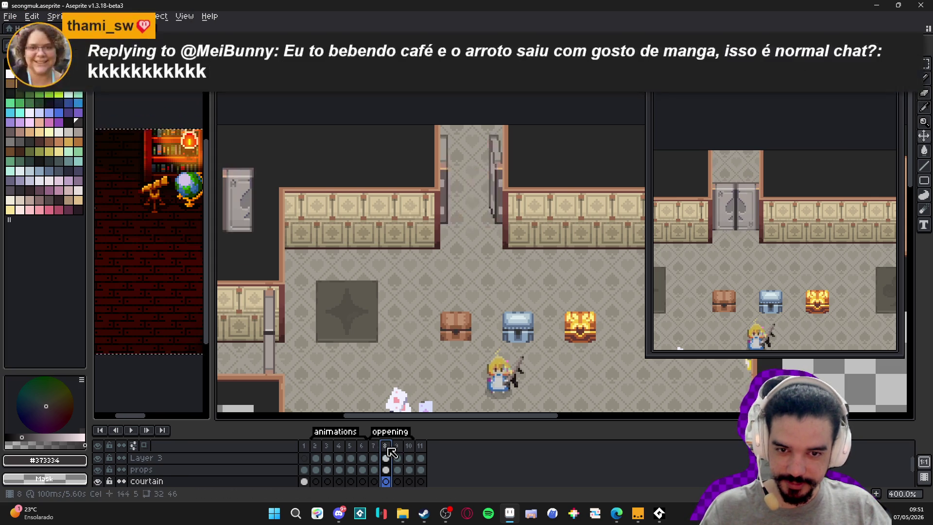
left_click(402, 447)
left_click(413, 445)
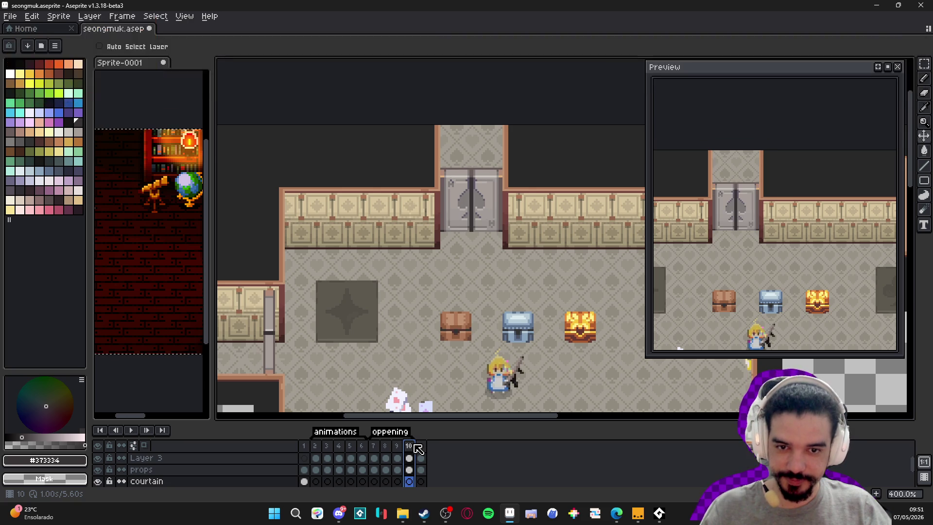
key("Left")
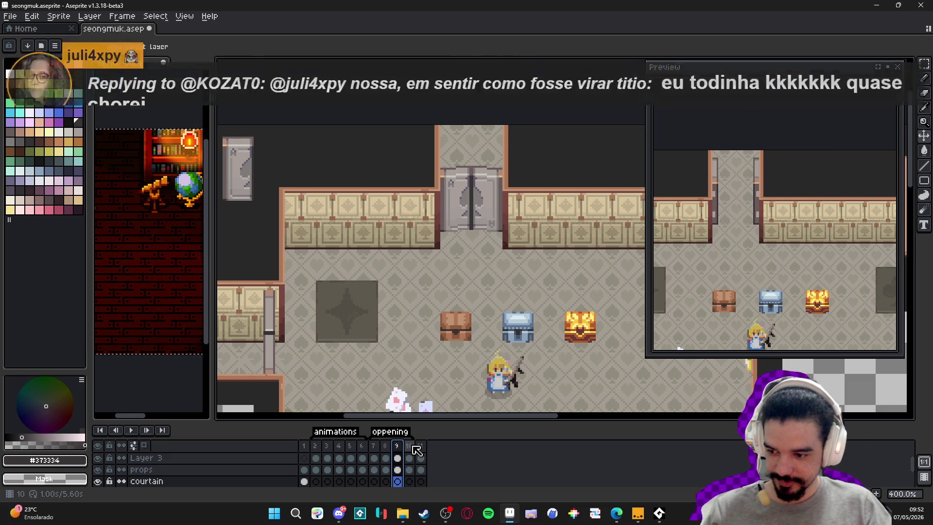
left_click(410, 447)
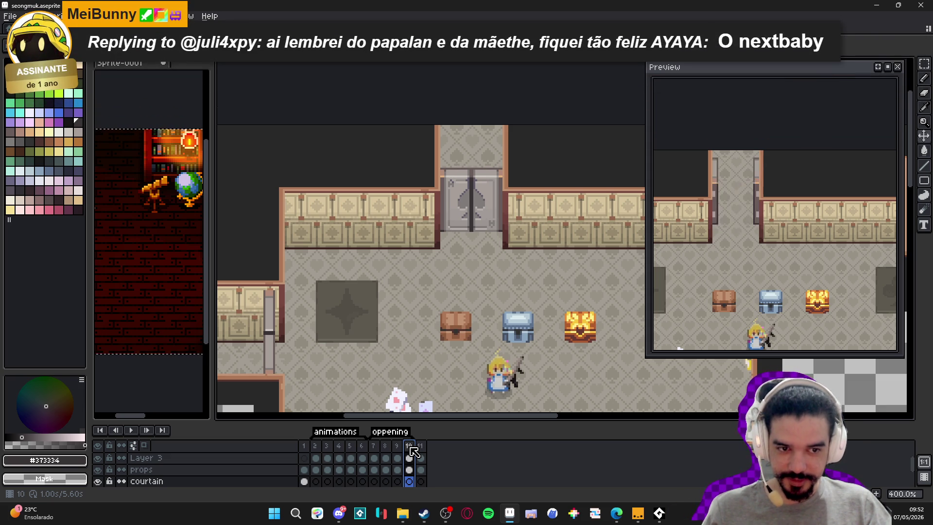
key("Left")
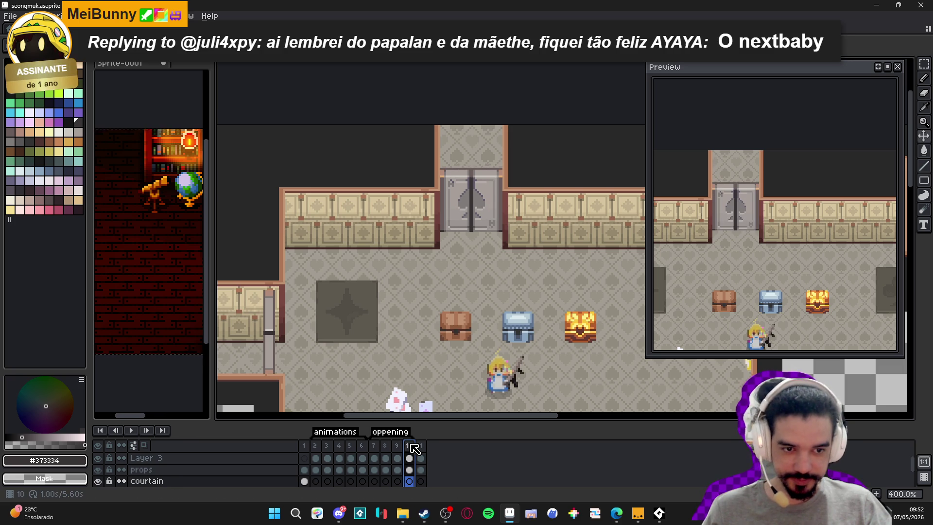
Replay frames 7 to 10, then duplicate frame 9 as a new frame 10
key("Left")
key("Left")
left_click(386, 446)
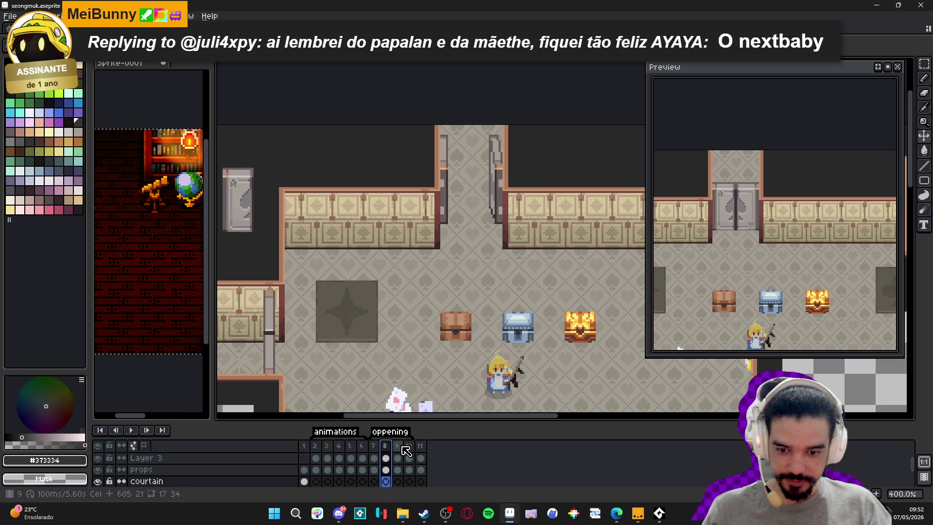
left_click(397, 445)
left_click(409, 445)
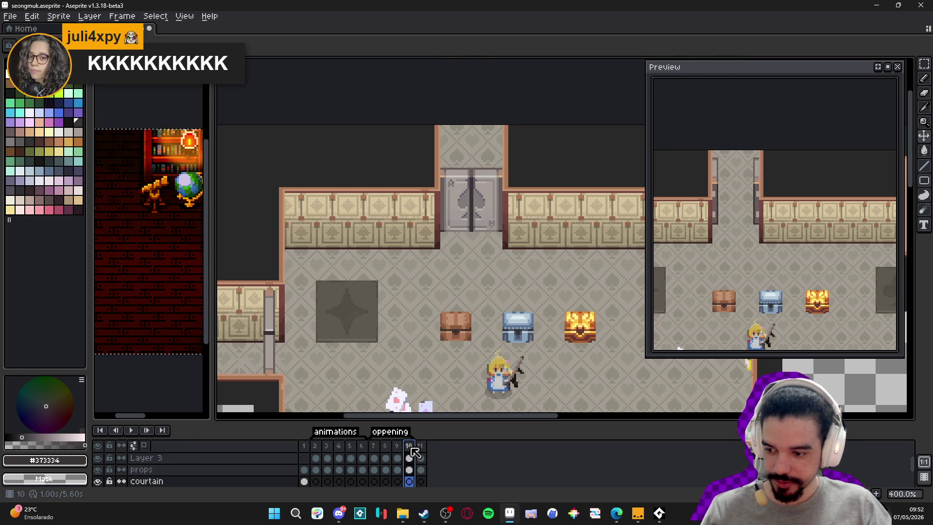
key("Left")
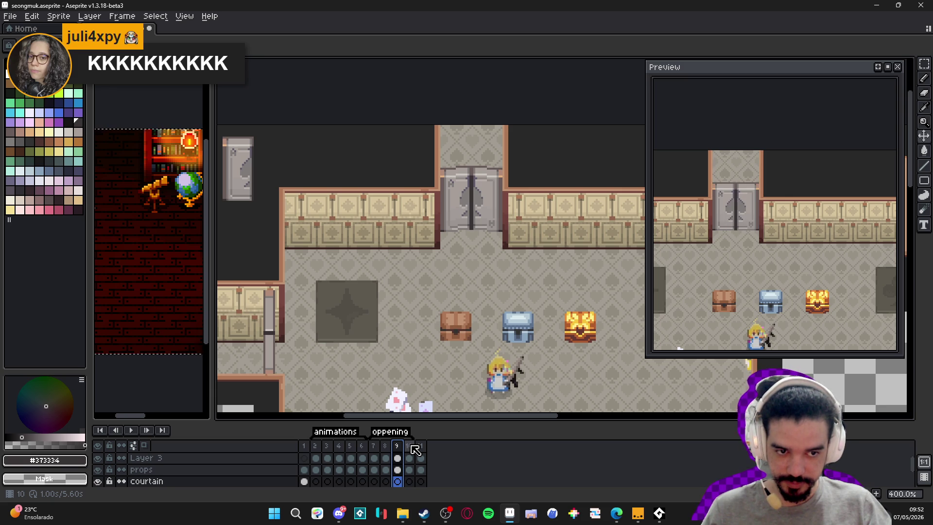
left_click(410, 446)
left_click(398, 452)
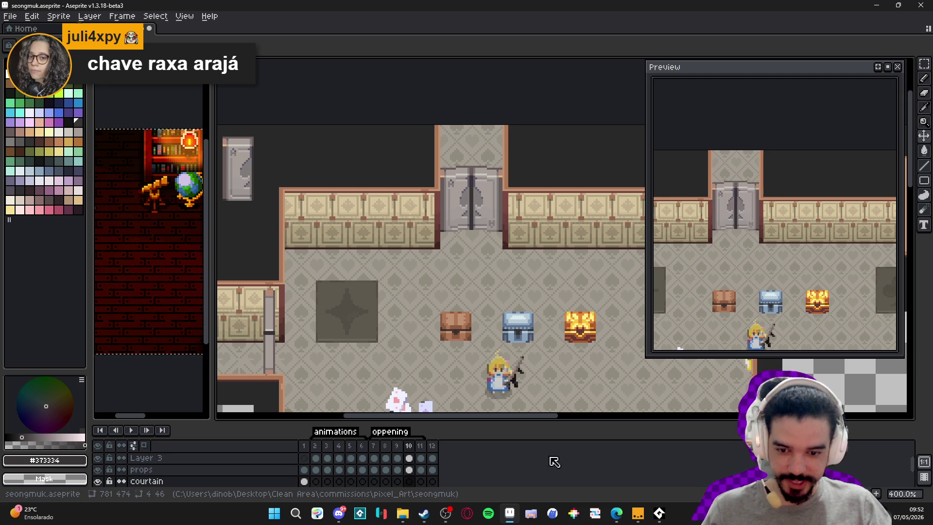
key("alt+n")
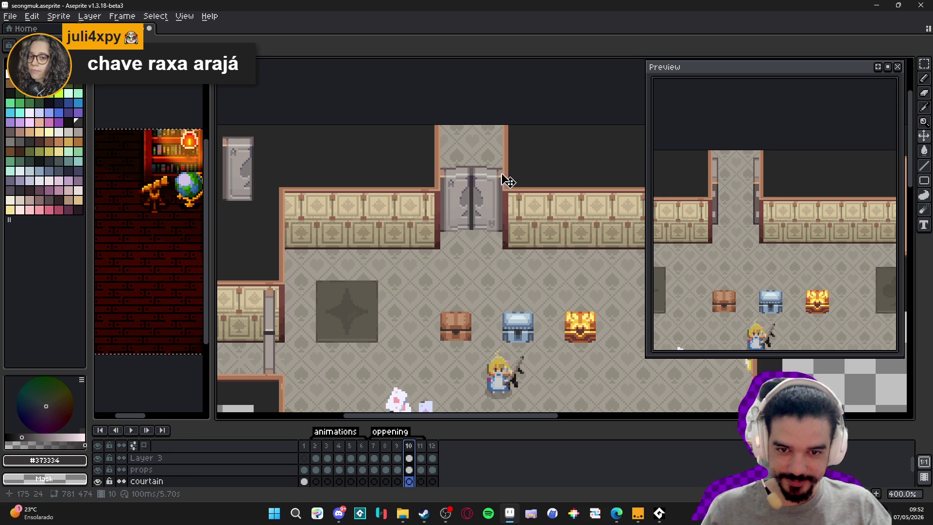
On Layer 3, marquee-select the middle section of the double door
scroll(483, 179, "up", 2)
key("Up")
key("Up")
key("m")
scroll(486, 167, "up", 1)
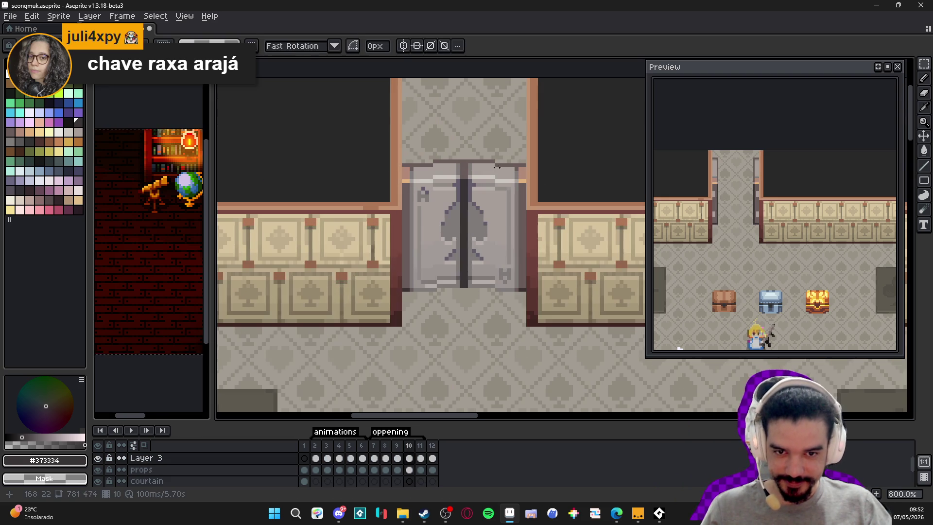
mouse_move(492, 158)
left_mouse_down()
mouse_move(439, 312)
mouse_move(454, 286)
mouse_move(454, 272)
mouse_move(440, 297)
mouse_move(442, 181)
mouse_move(435, 273)
left_mouse_up()
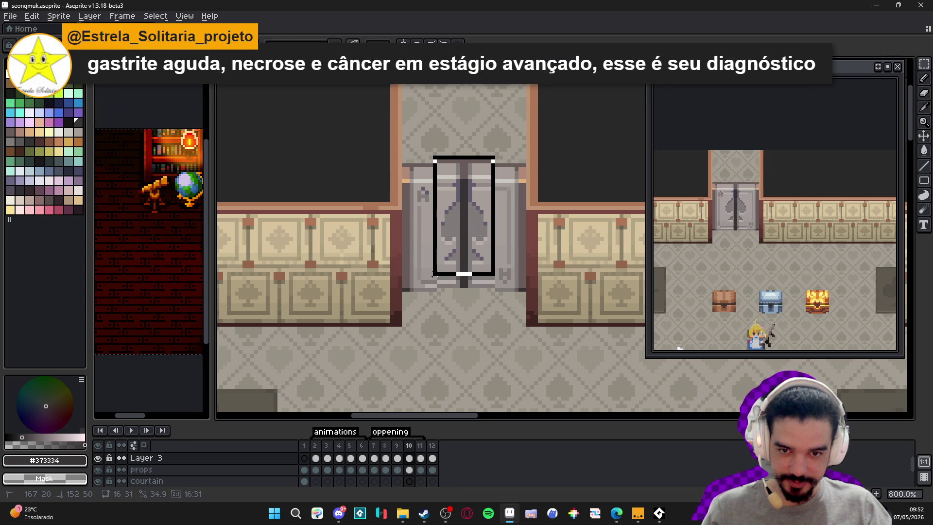
left_click_drag(437, 269, 436, 273)
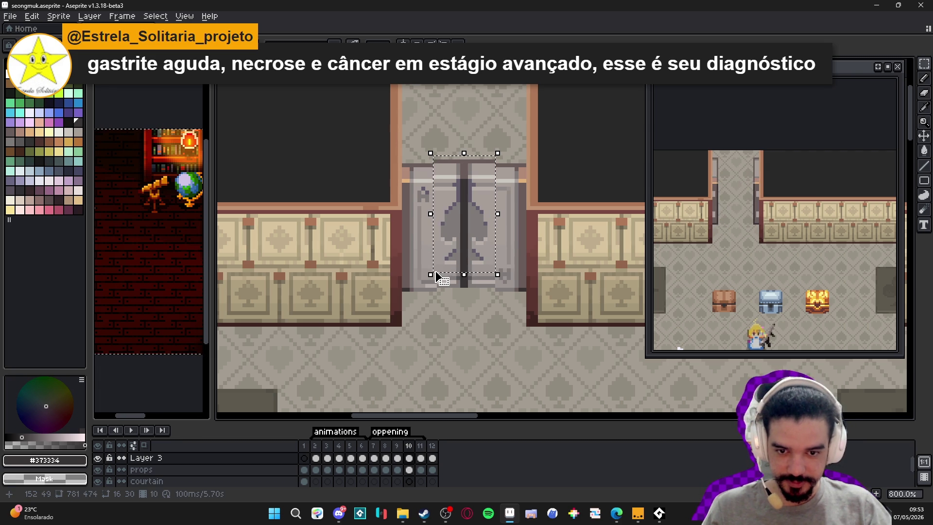
Undo a stray rectangle, then nudge the selected door section down one pixel and deselect
key("u")
left_click_drag(435, 301, 493, 115)
key("ctrl+z")
key("m")
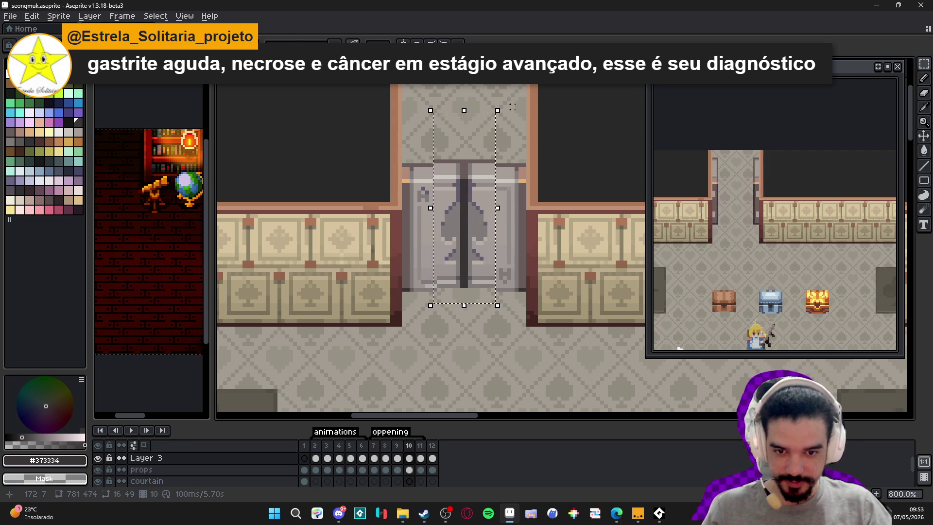
key("Down")
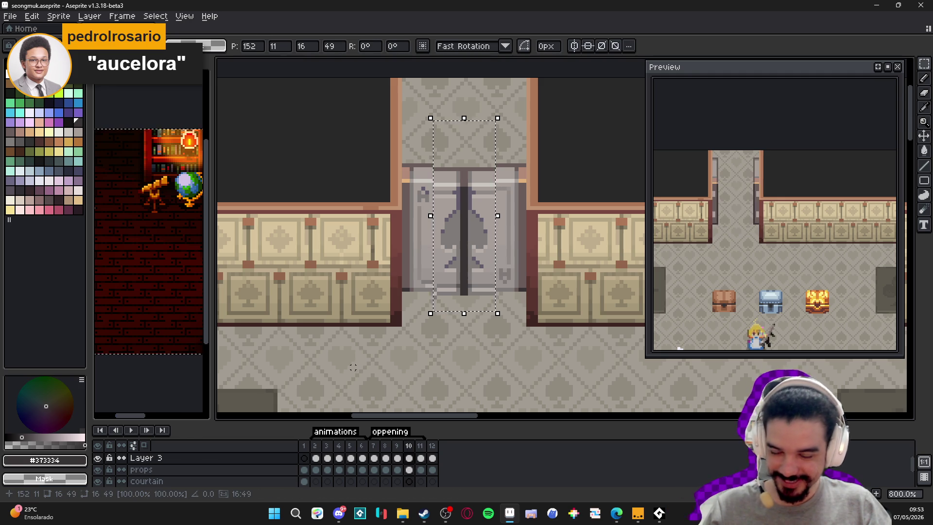
key("ctrl+d")
Switch to the pencil, zoom around the door's bottom edge, then return to frame 9
key("b")
scroll(443, 289, "up", 5)
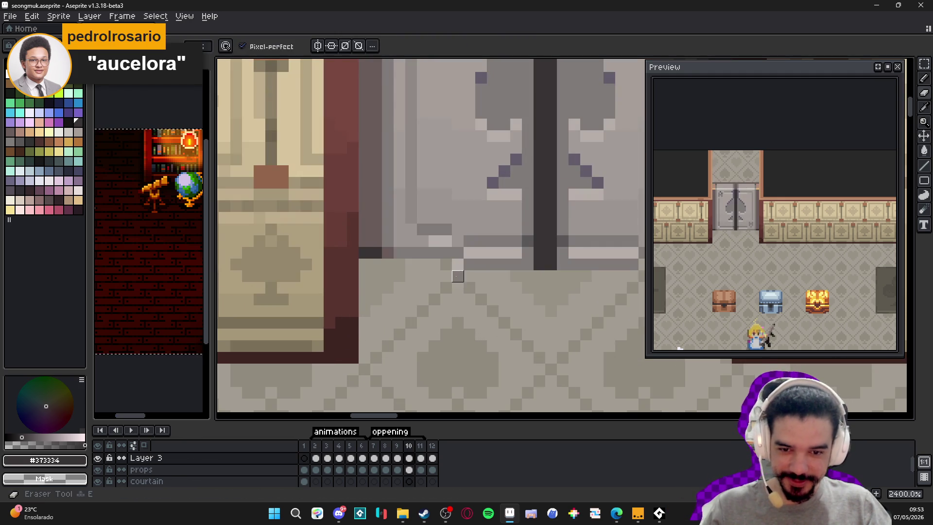
scroll(452, 272, "down", 3)
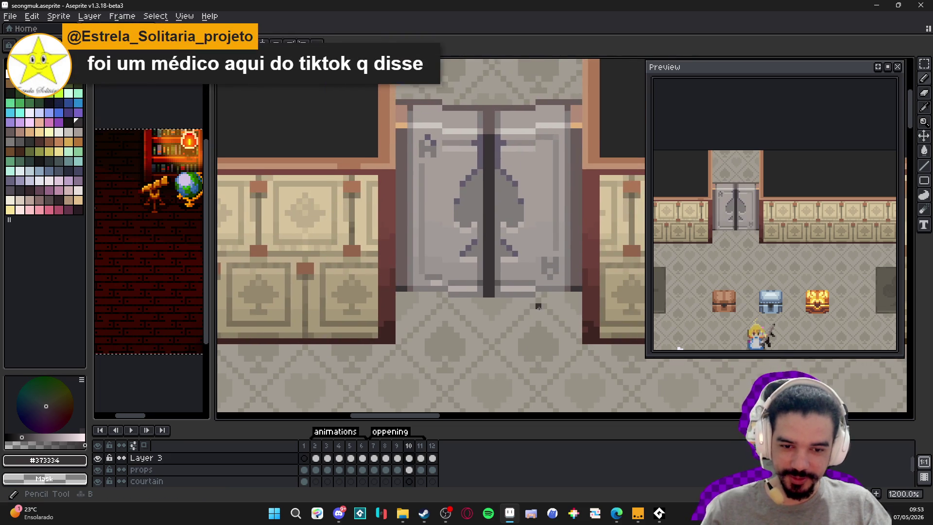
scroll(537, 288, "up", 1)
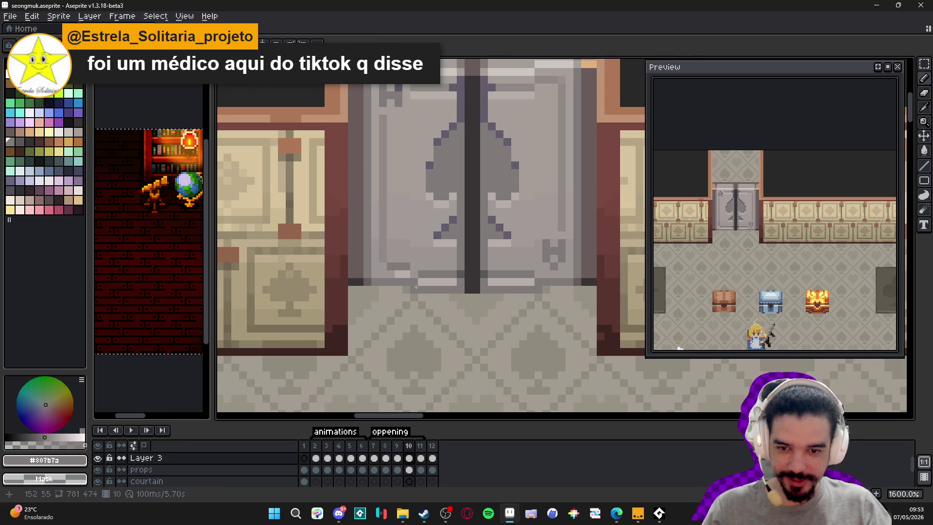
scroll(505, 275, "down", 1)
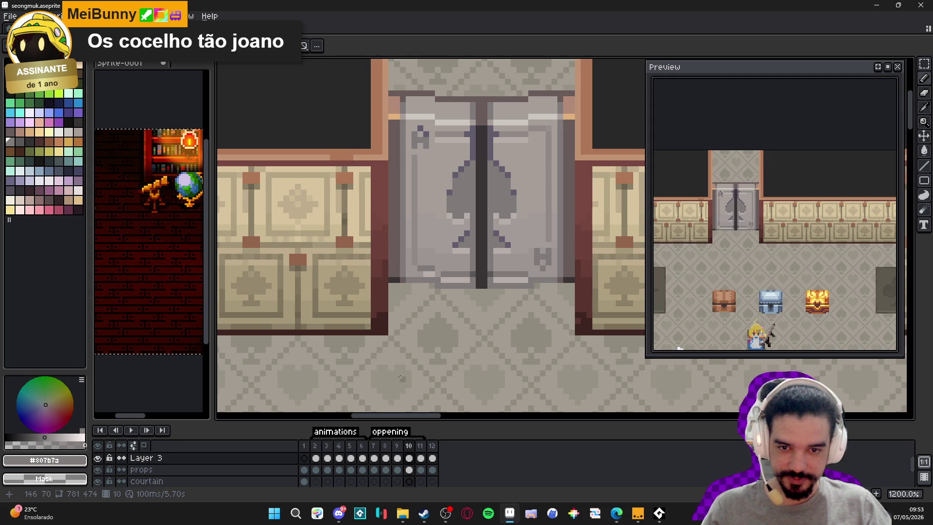
left_click(397, 446)
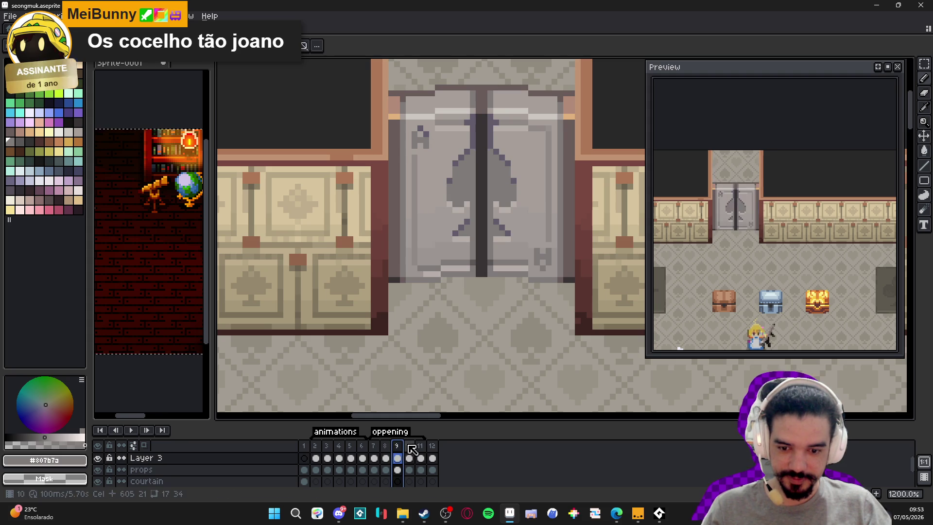
Review frames 10, 7, 8 and 9, then zoom out and land on frame 11
left_click(410, 446)
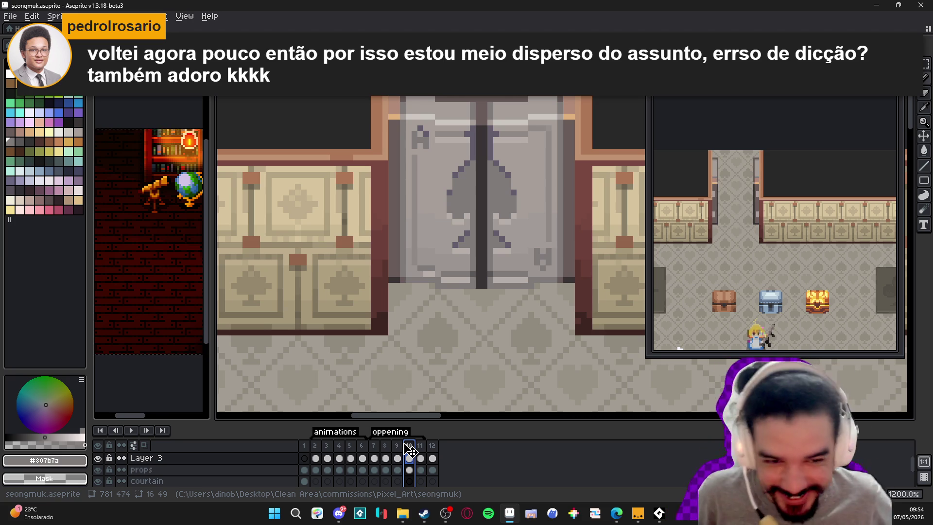
left_click(373, 451)
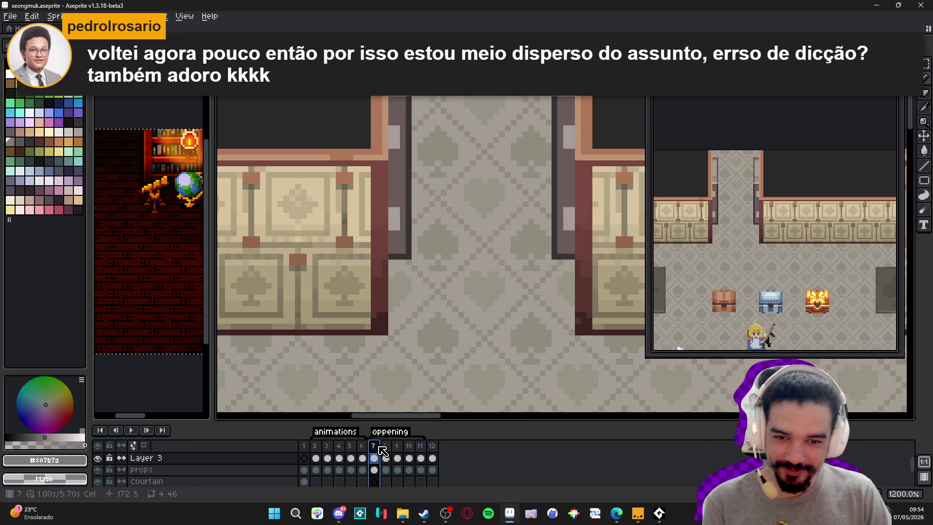
left_click(389, 449)
double_click(386, 446)
left_click(493, 286)
left_click(396, 445)
key("minus")
key("minus")
key("minus")
left_click(420, 449)
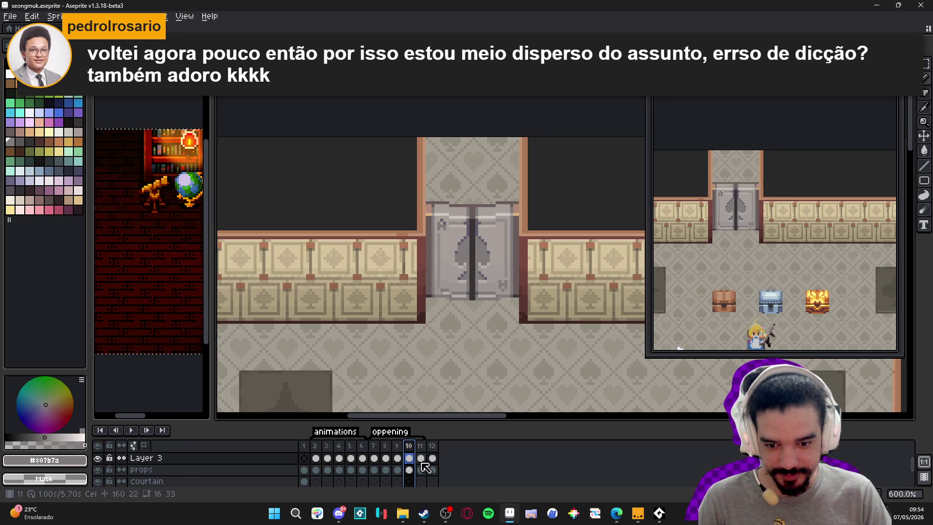
scroll(491, 250, "up", 3)
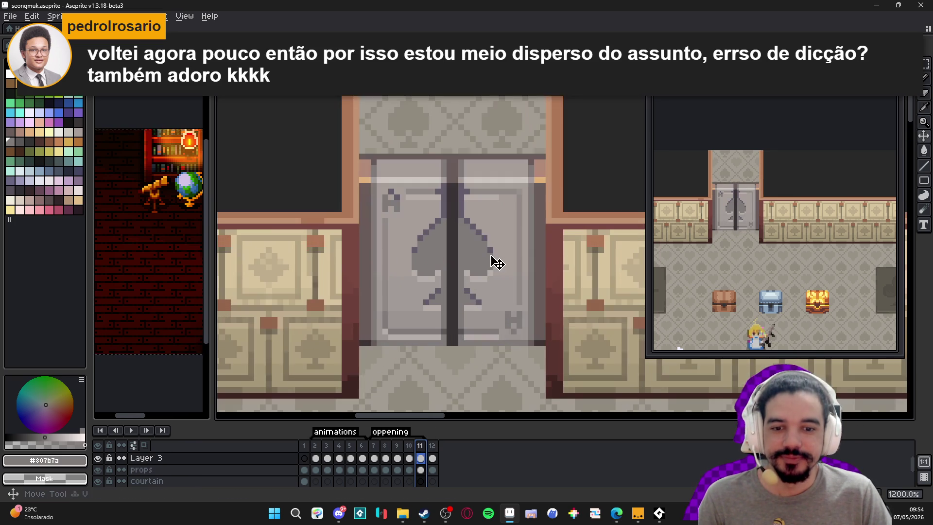
Undo a stray rectangle, then select and copy the right door leaf on frame 11
scroll(459, 206, "up", 1)
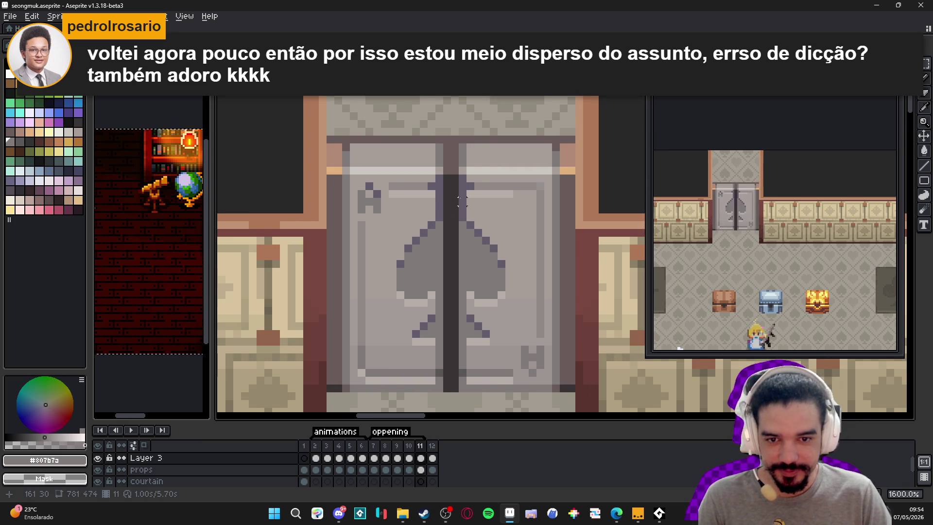
mouse_move(462, 194)
left_mouse_down()
mouse_move(527, 343)
mouse_move(513, 343)
mouse_move(509, 369)
left_mouse_up()
key("ctrl+z")
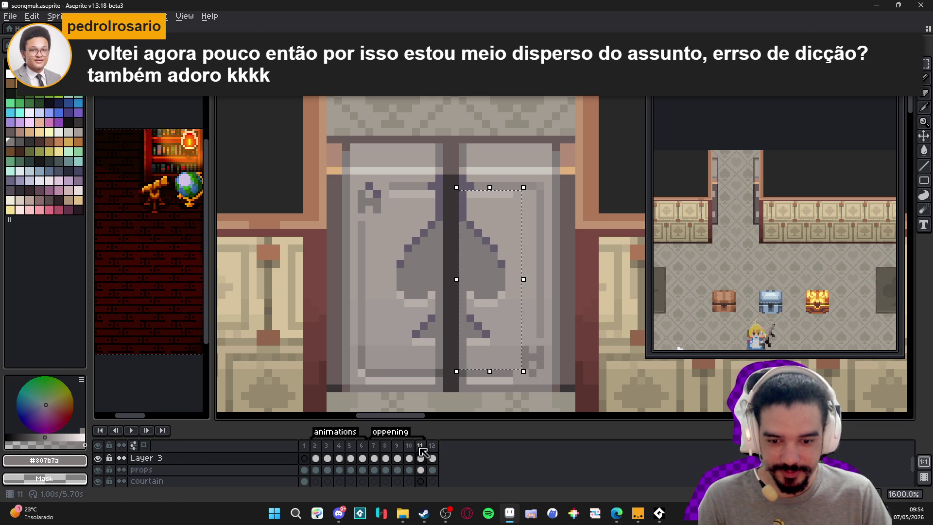
key("m")
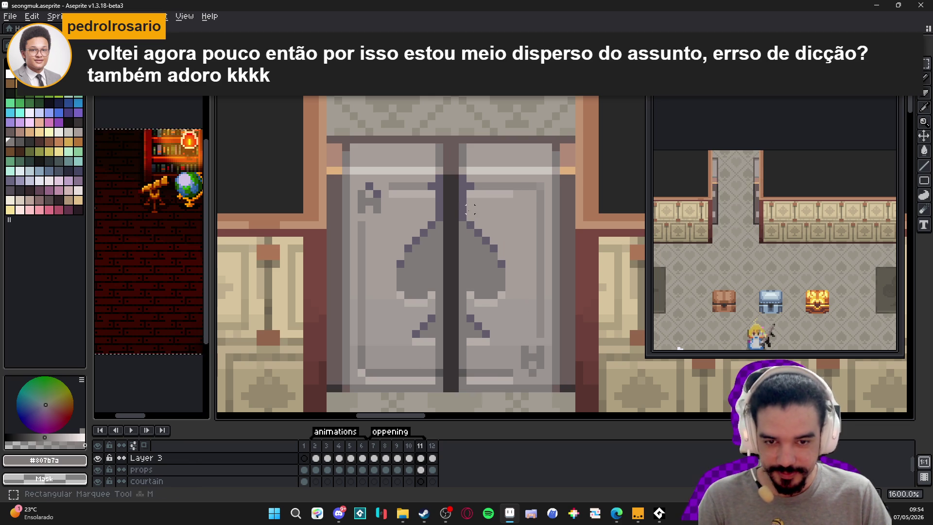
left_click_drag(461, 194, 522, 370)
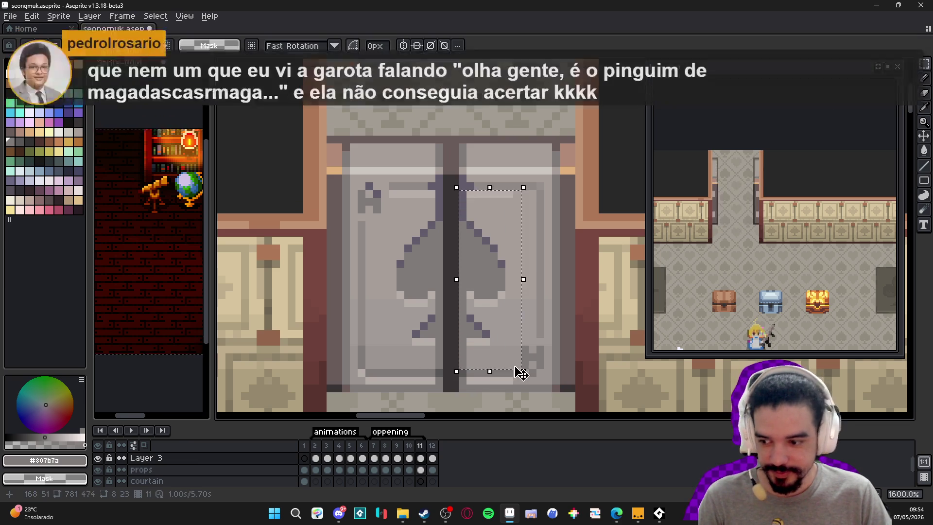
key("ctrl+d")
Paste the leaf into frame 10, rotate and squeeze it, nudge it one pixel right, and apply
left_click(409, 456)
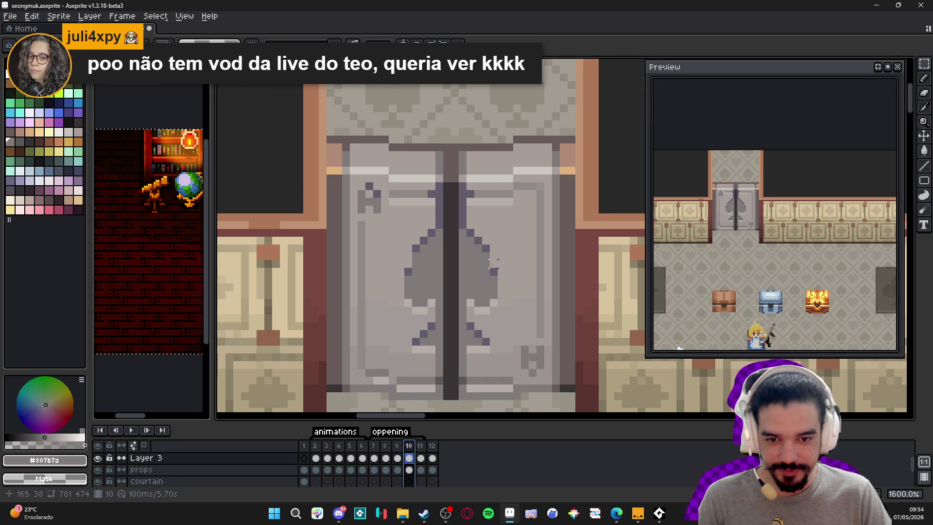
key("ctrl+v")
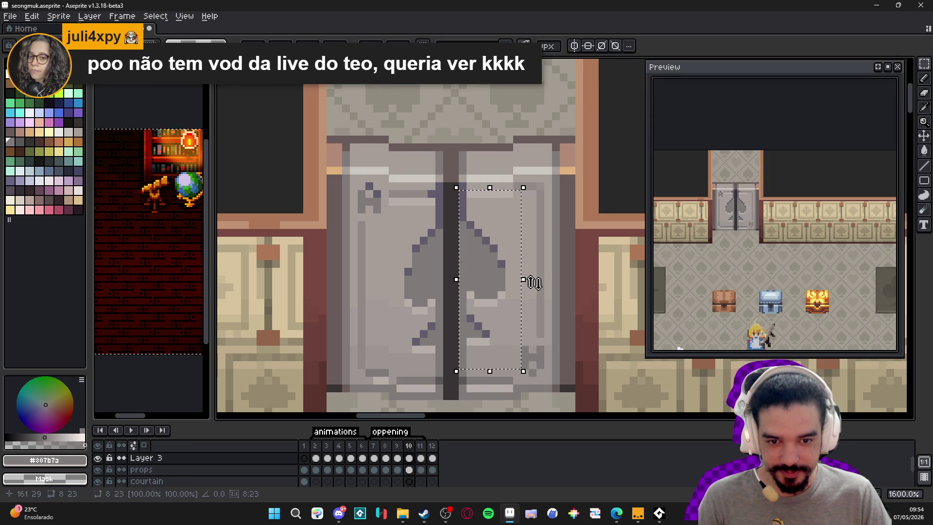
mouse_move(529, 281)
left_mouse_down()
mouse_move(542, 278)
mouse_move(539, 266)
mouse_move(548, 275)
left_mouse_up()
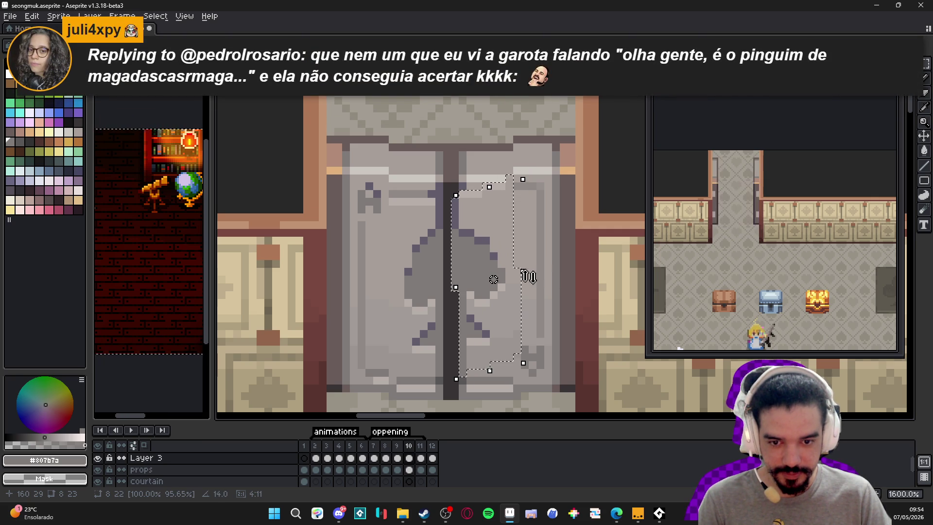
key("Right")
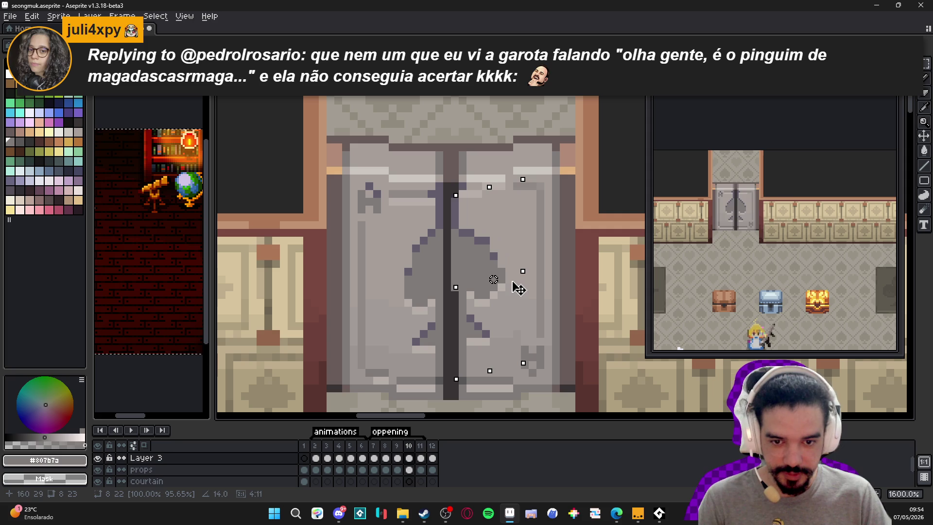
key("Return")
left_click(455, 300, "alt")
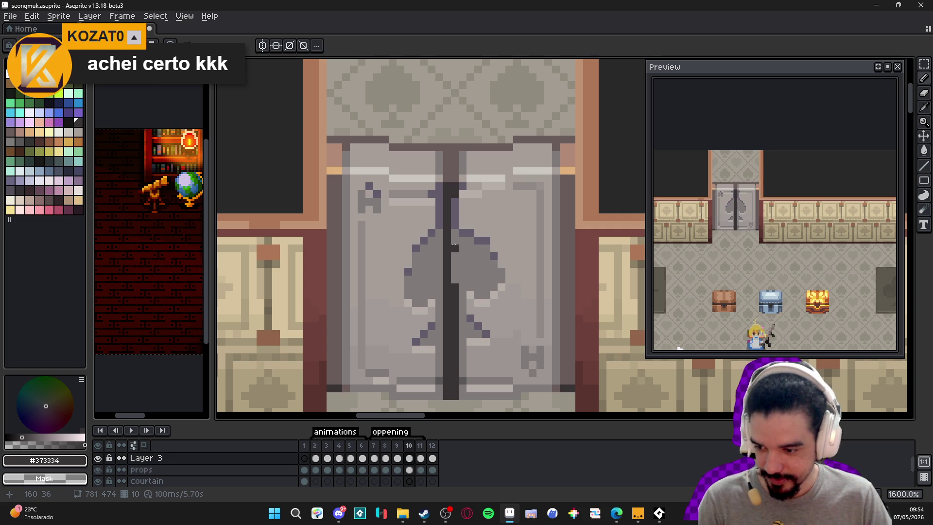
Repaint the door's dark centre seam and pick the door's mid-grey colour
left_click_drag(454, 284, 452, 200)
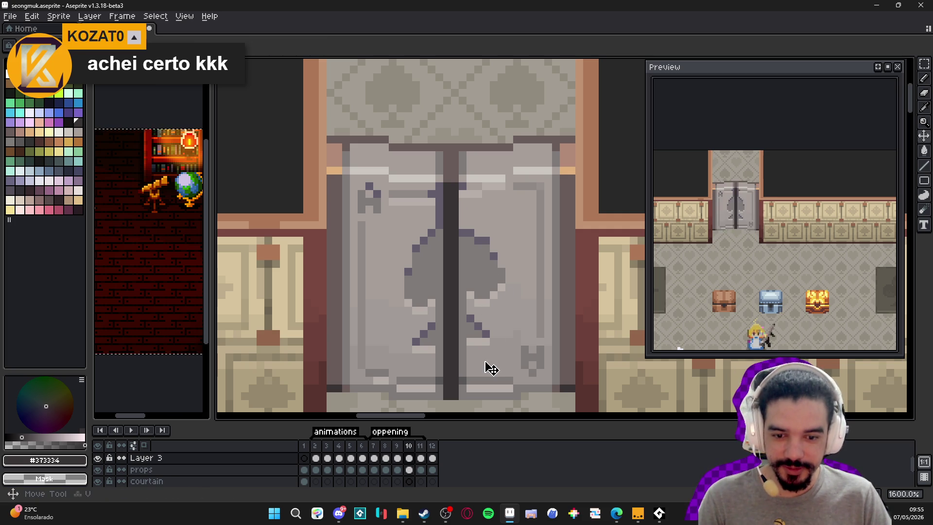
left_click(516, 328, "alt")
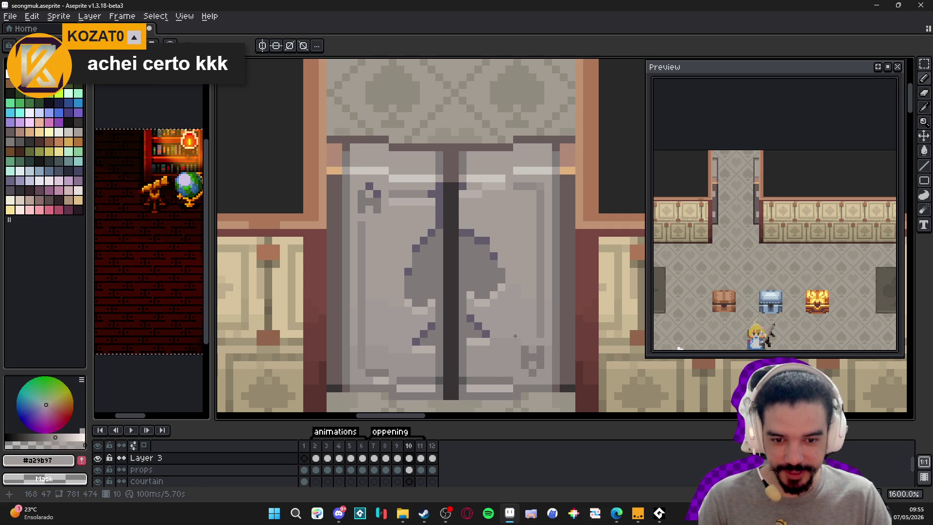
key("shift")
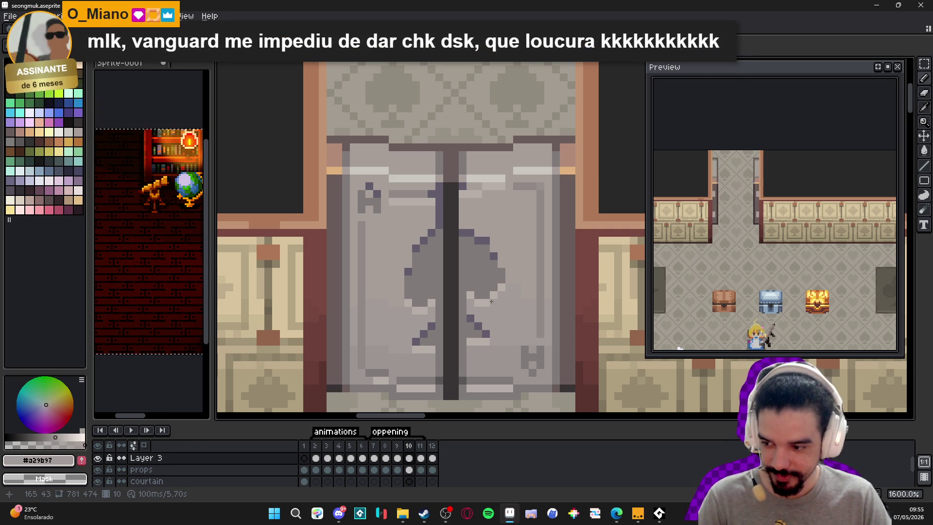
key("v")
key("m")
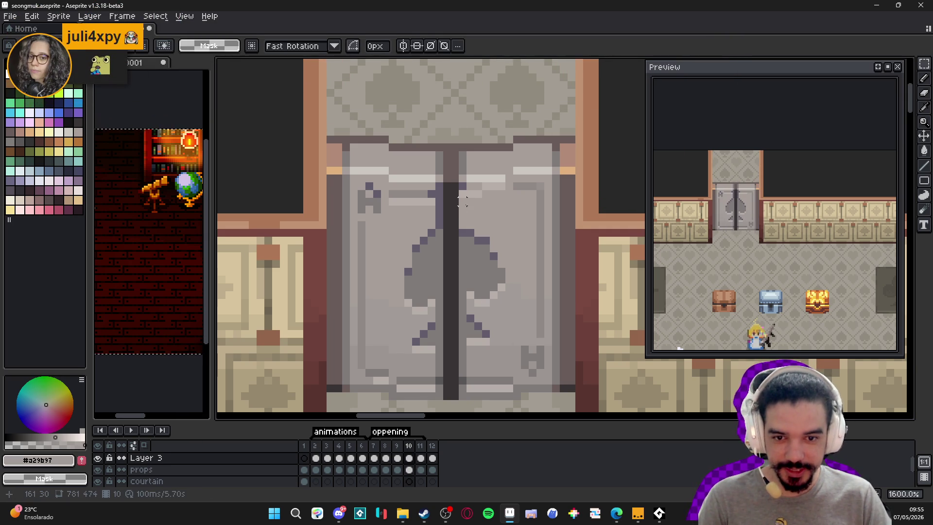
Touch up the door's upper panel row with lighter grey pixel lines
left_click(462, 196, "alt")
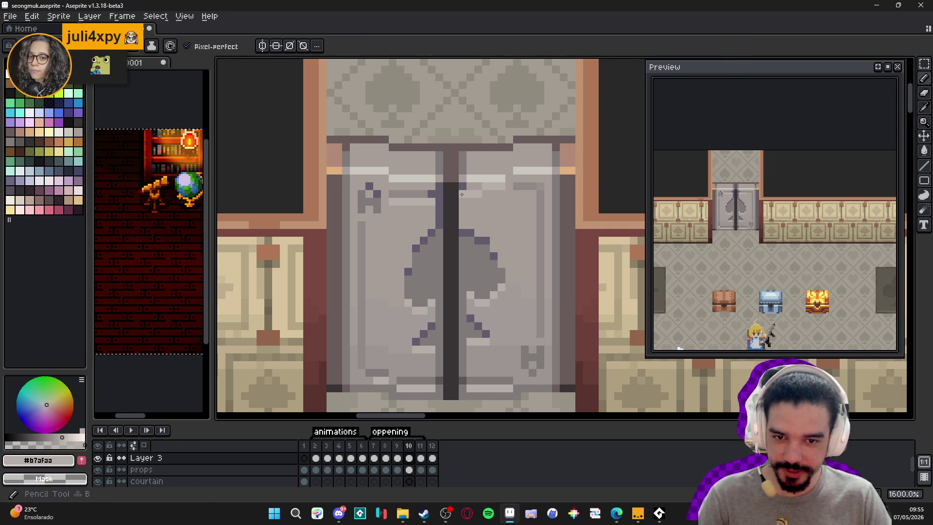
key("b")
left_click_drag(535, 186, 510, 187)
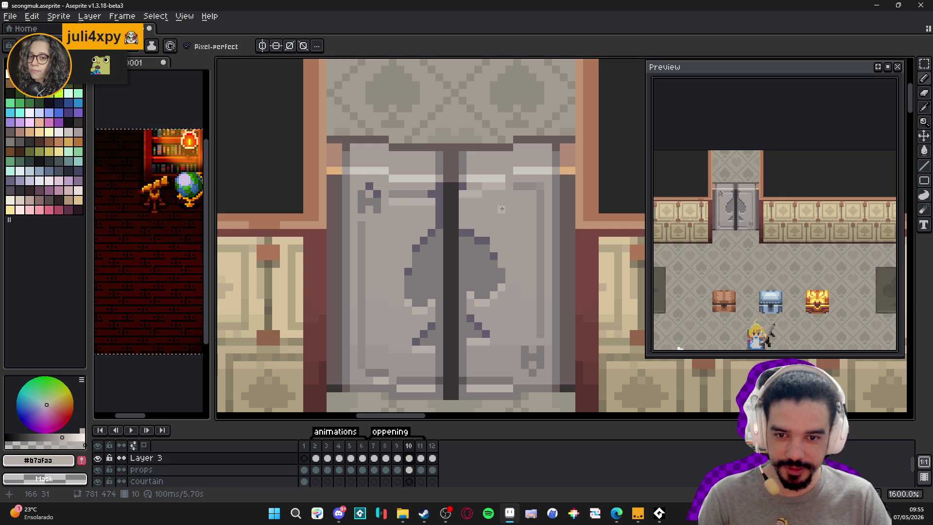
left_click(532, 196, "shift")
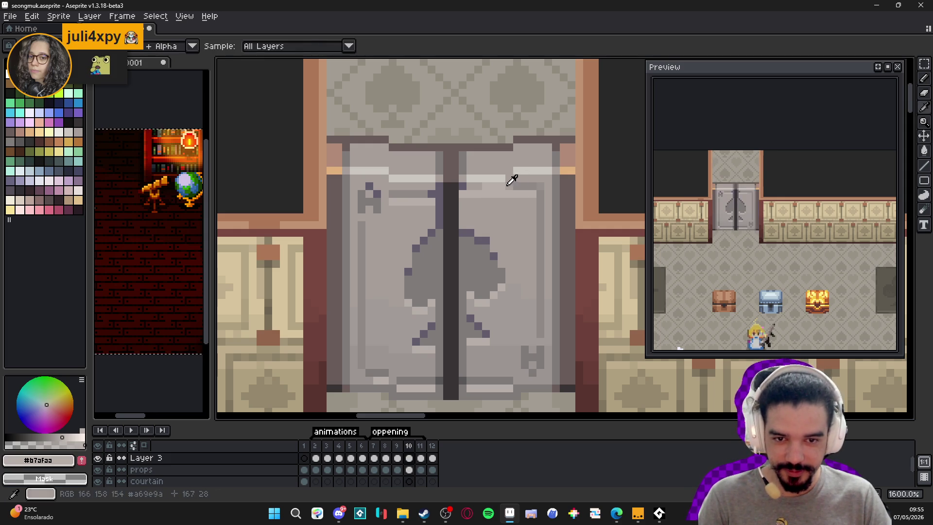
left_click(508, 186, "alt")
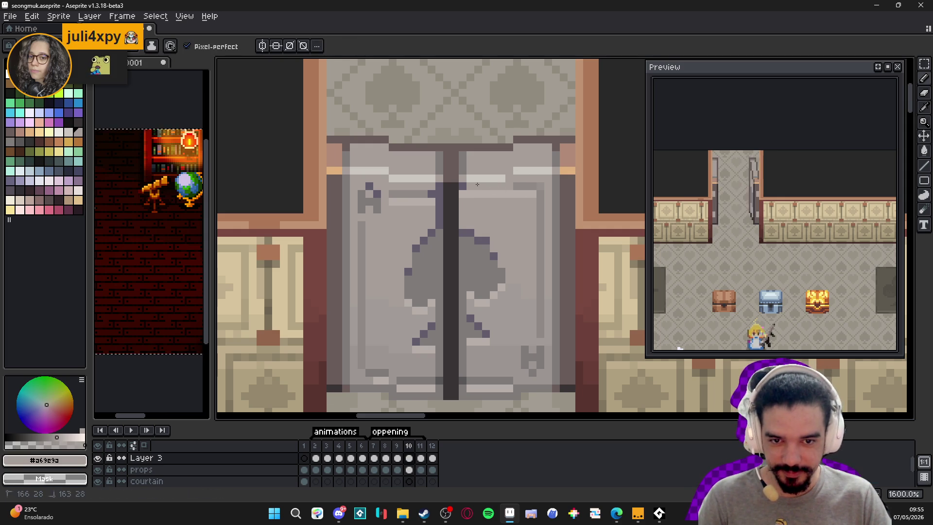
Marquee-select the right half of the door
key("v")
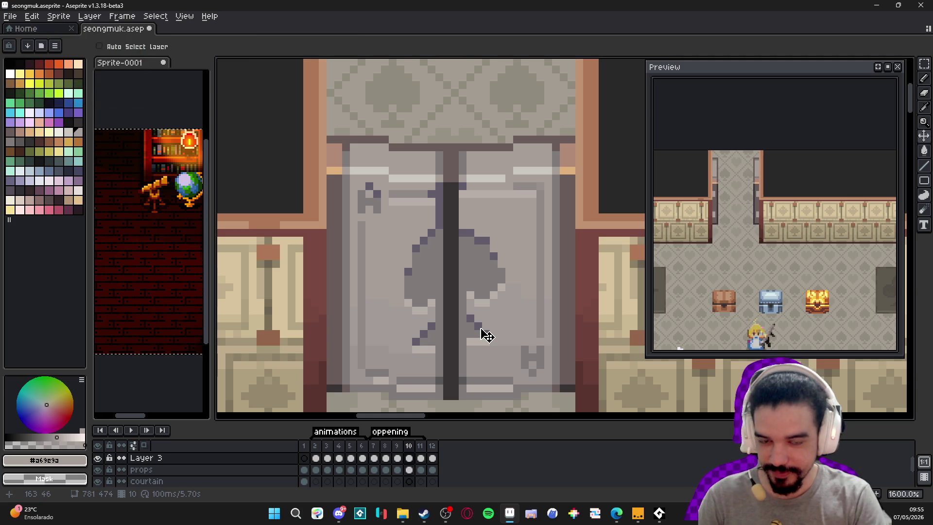
key("m")
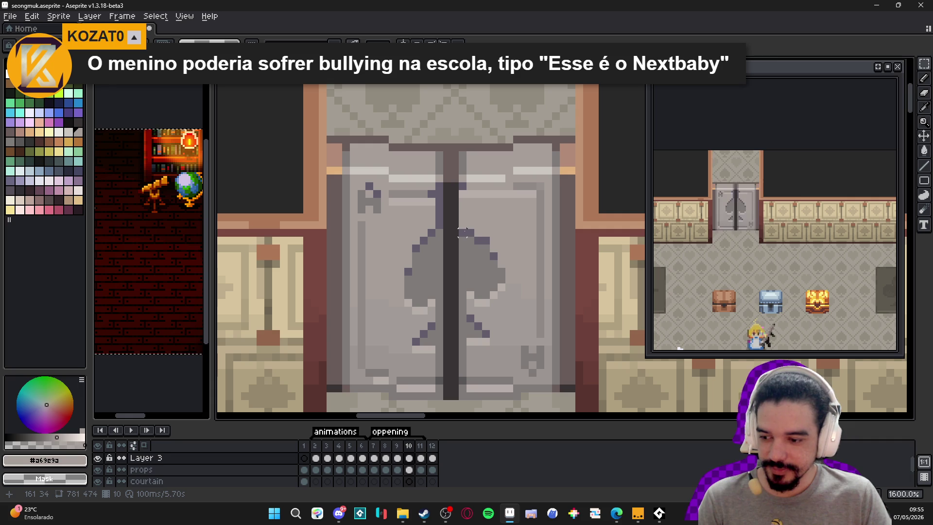
mouse_move(460, 192)
left_mouse_down()
mouse_move(516, 329)
mouse_move(537, 347)
mouse_move(471, 325)
left_mouse_up()
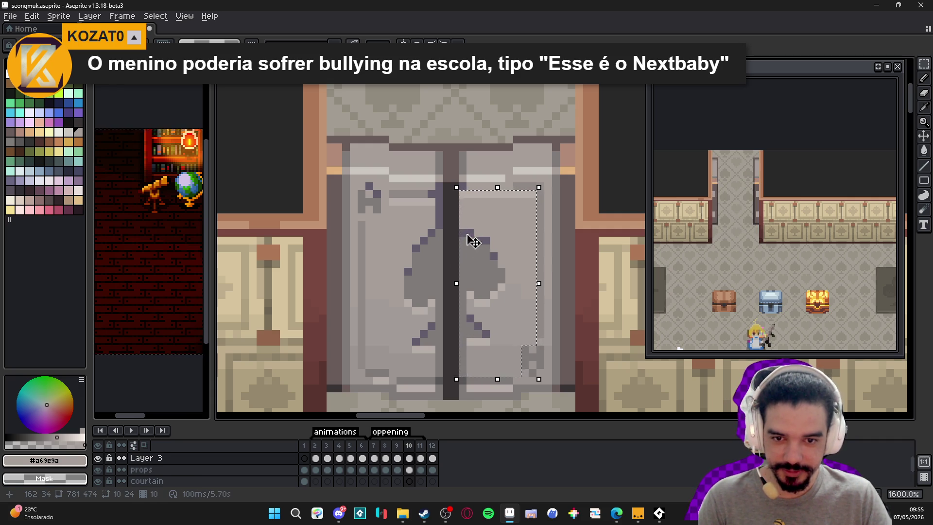
Copy the right door half, flip it horizontally, and place it one pixel over on the left half
key("ctrl+d")
key("u")
left_click_drag(459, 215, 514, 376)
key("shift+h")
mouse_move(485, 312)
left_mouse_down()
mouse_move(402, 309)
mouse_move(424, 318)
left_mouse_up()
key("ctrl+d")
Pick the dark purple outline colour, compare frame 10 against frame 9, and clear the selection
key("b")
left_click(443, 204, "alt")
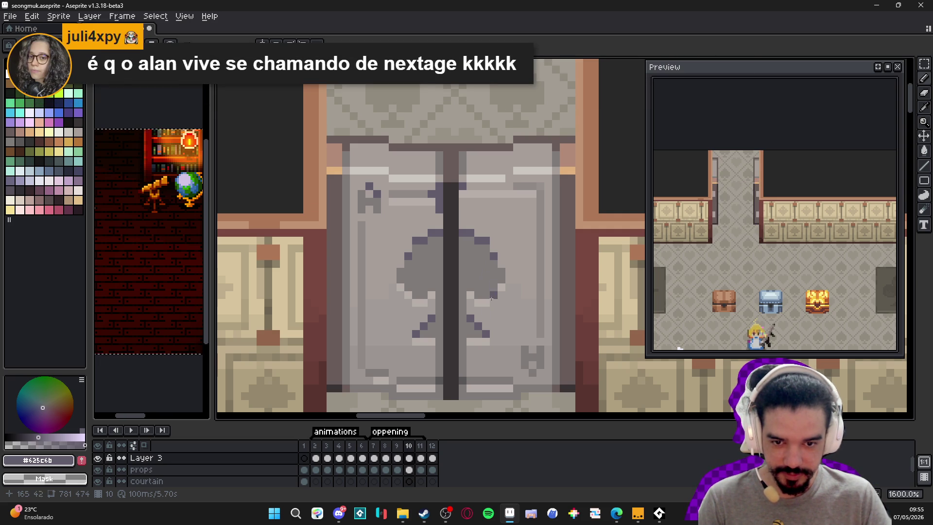
left_click(397, 446)
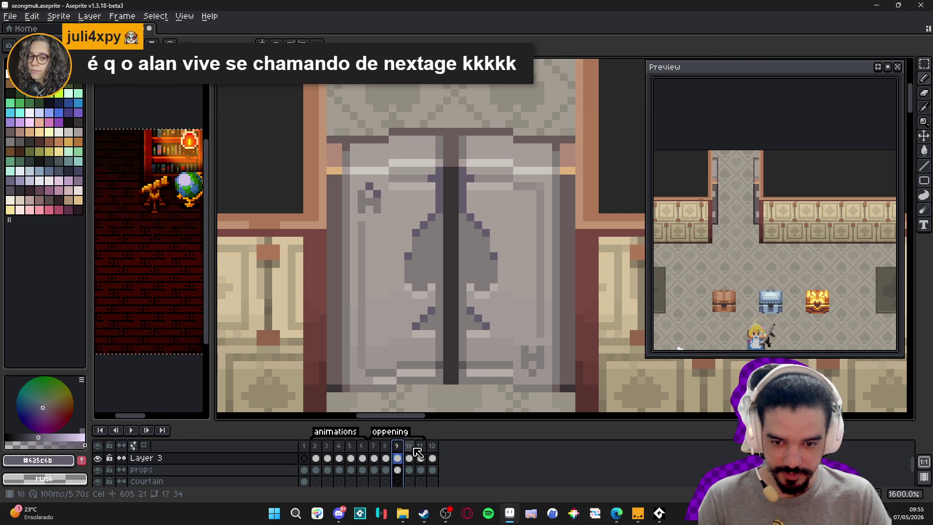
left_click(415, 449)
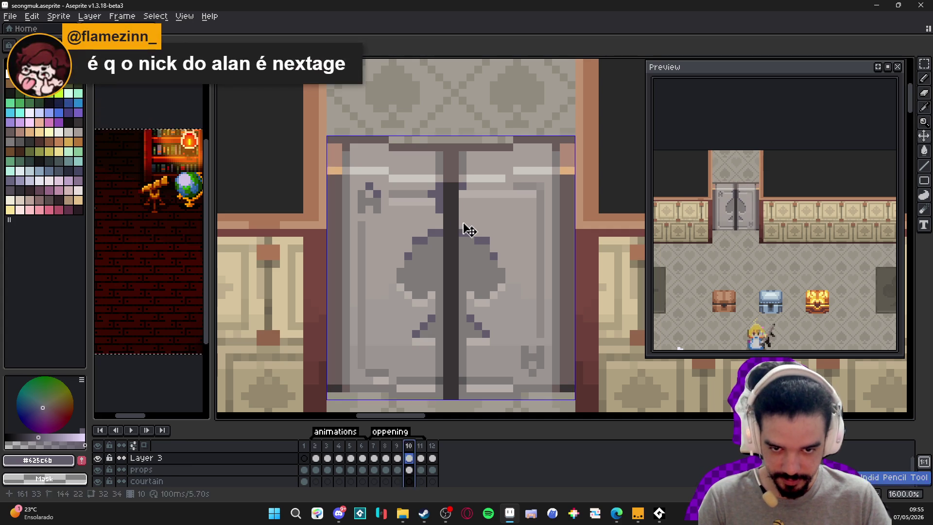
key("ctrl+d")
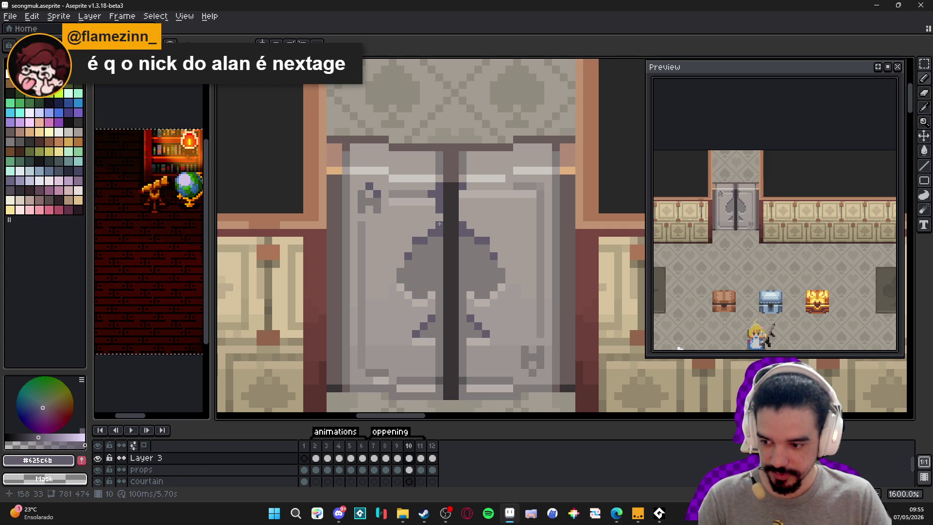
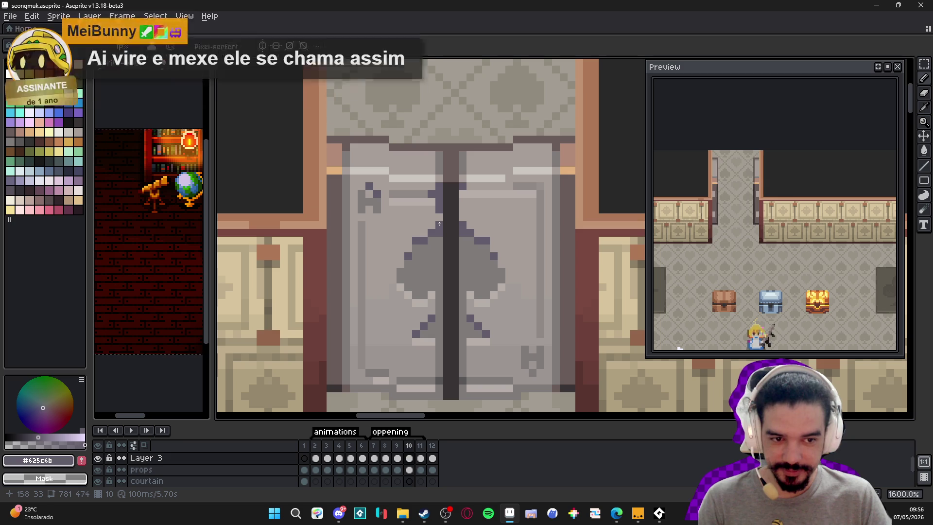
Compare the door poses in frames 9, 10 and 11, ending on frame 10
left_click(397, 457)
left_click(409, 446)
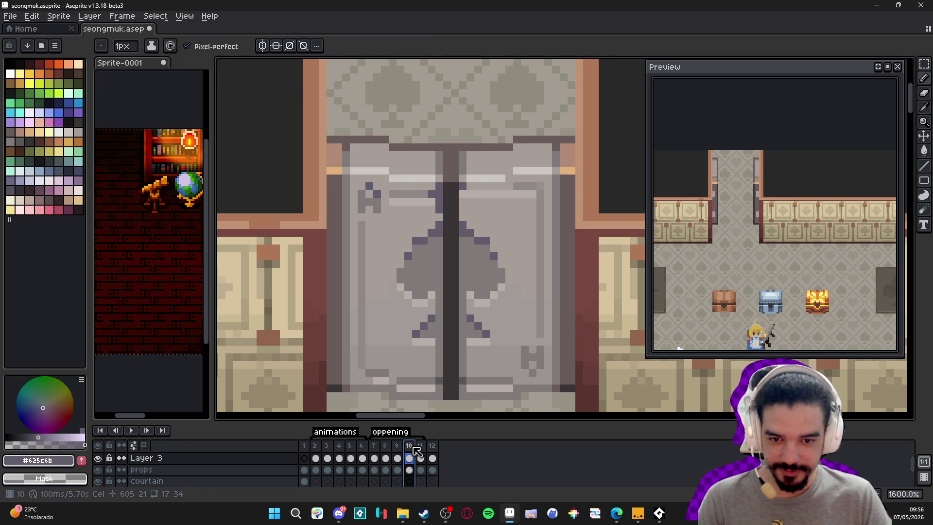
left_click(399, 447)
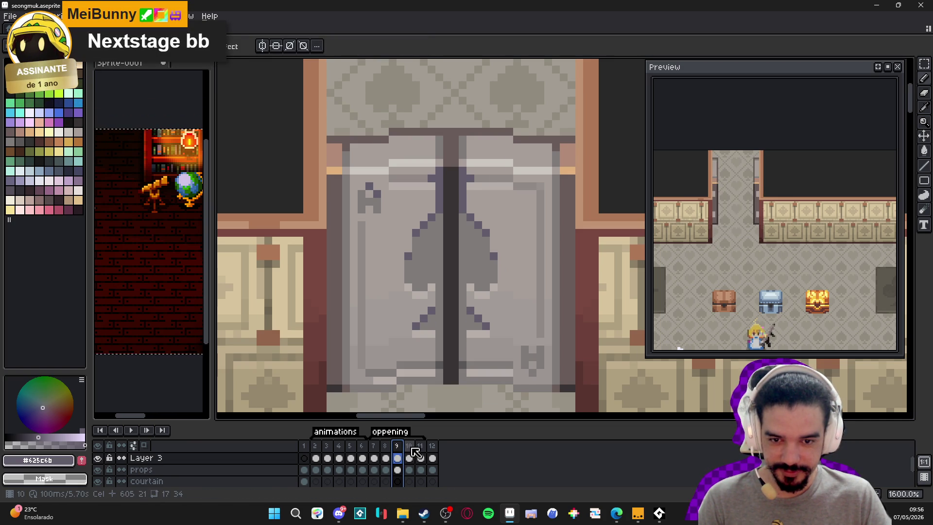
left_click(413, 449)
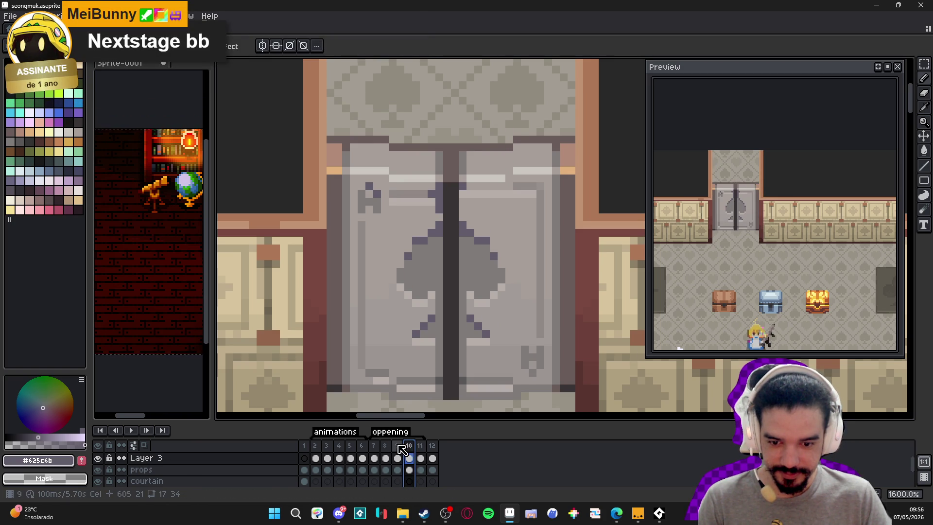
left_click(419, 447)
left_click(413, 448)
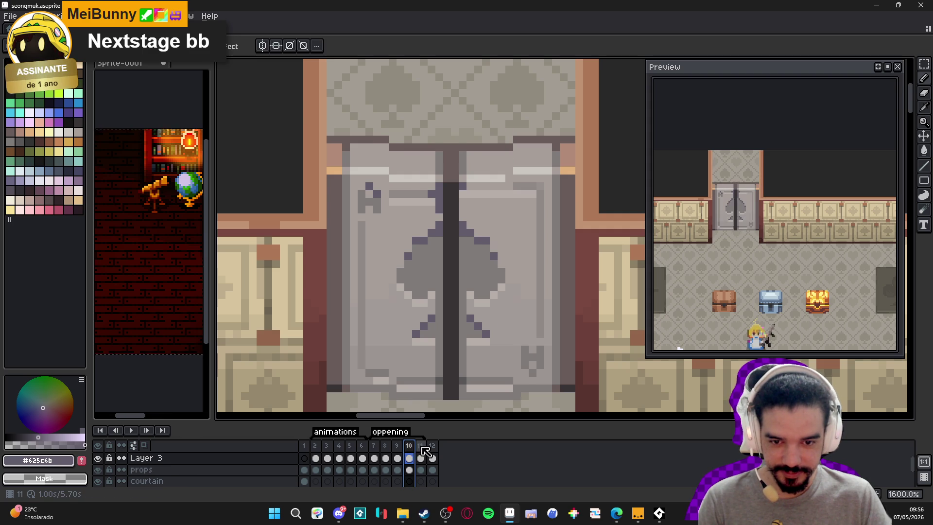
left_click(421, 449)
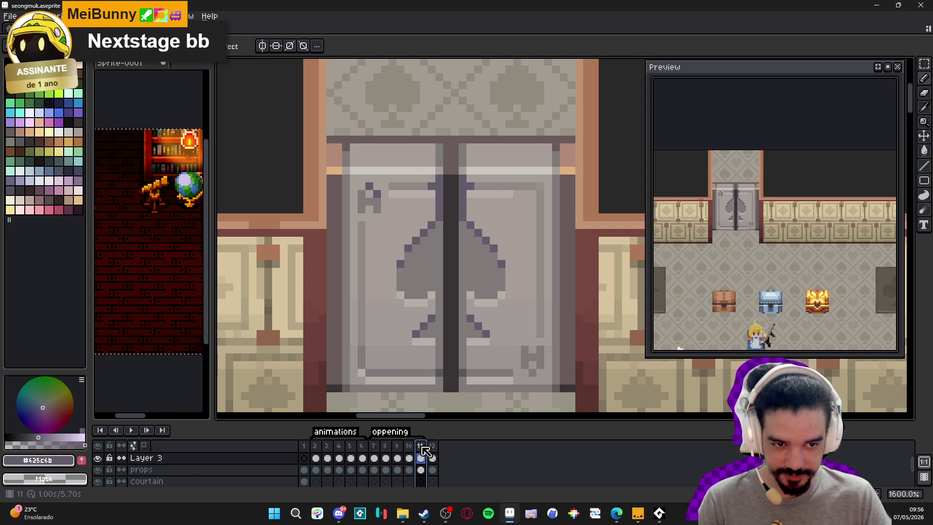
left_click(411, 454)
left_click(420, 454)
left_click(409, 452)
Undo the last selection edit and pencil stroke on the frame 10 door
key("ctrl+z")
key("ctrl+z")
key("ctrl+z")
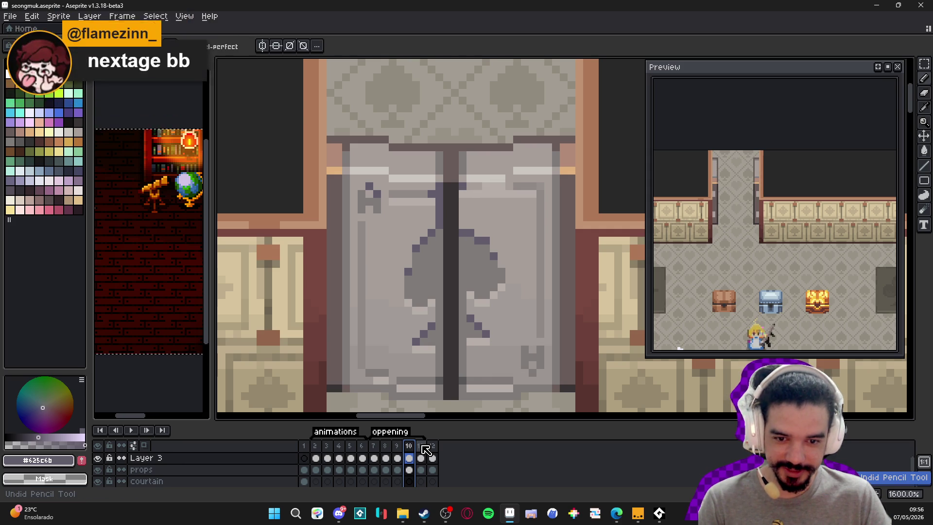
key("ctrl+z")
key("ctrl+z")
key("ctrl+z")
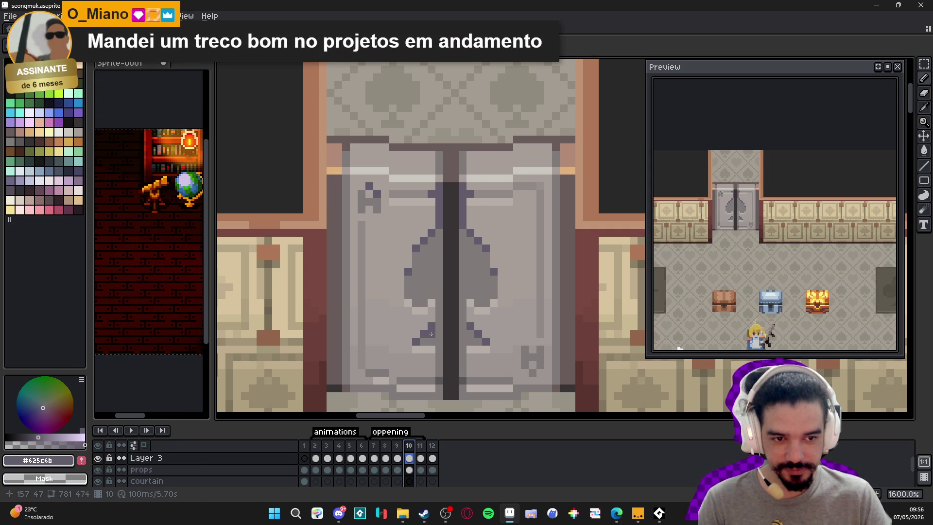
scroll(437, 302, "down", 1)
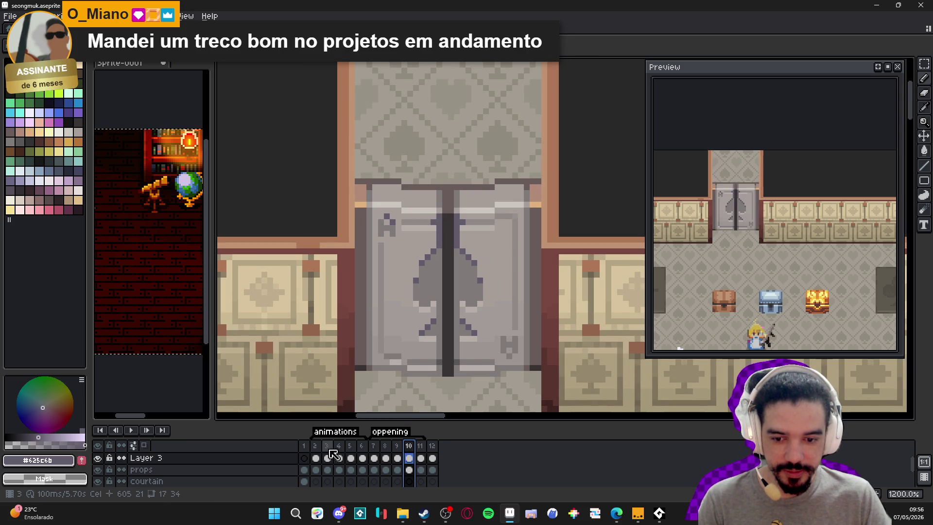
Review frames 1, 2, 12, 7 and 8, then paste the door pixels into a new layer
left_click(304, 457)
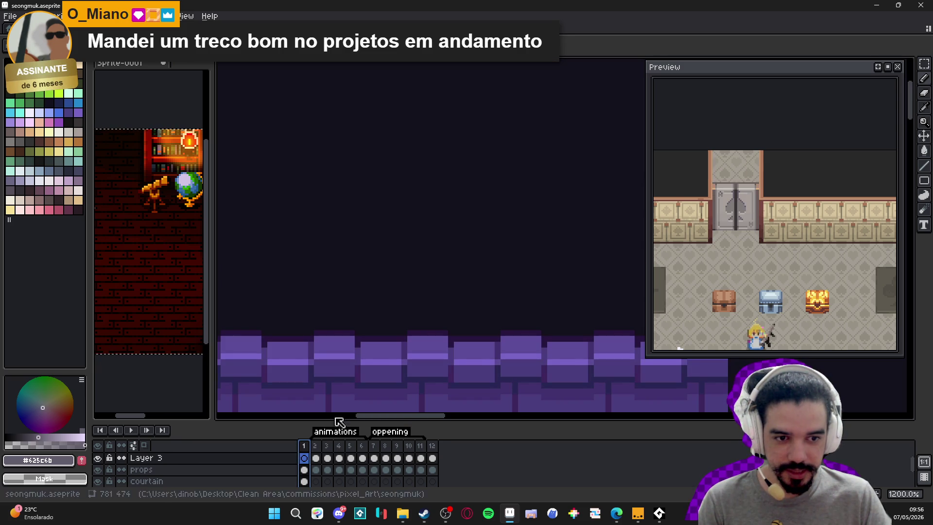
left_click(321, 451)
key("End")
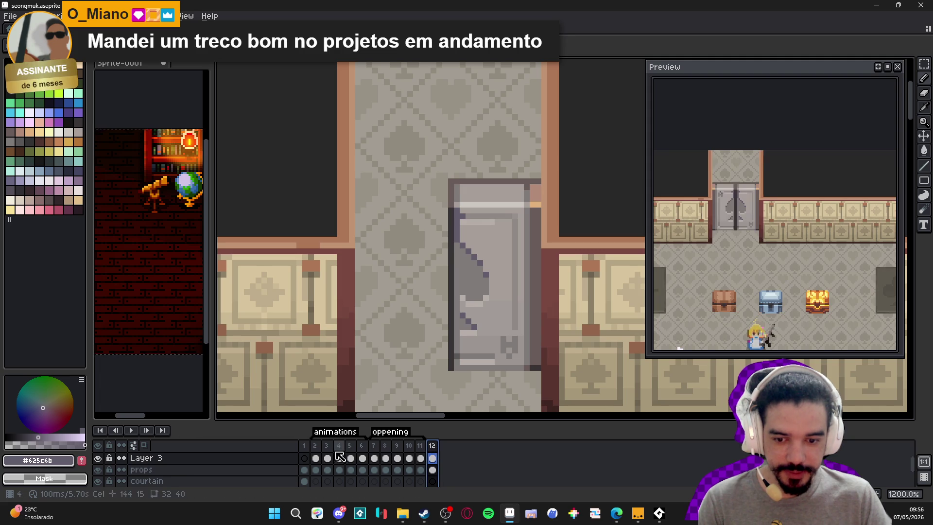
left_click(374, 452)
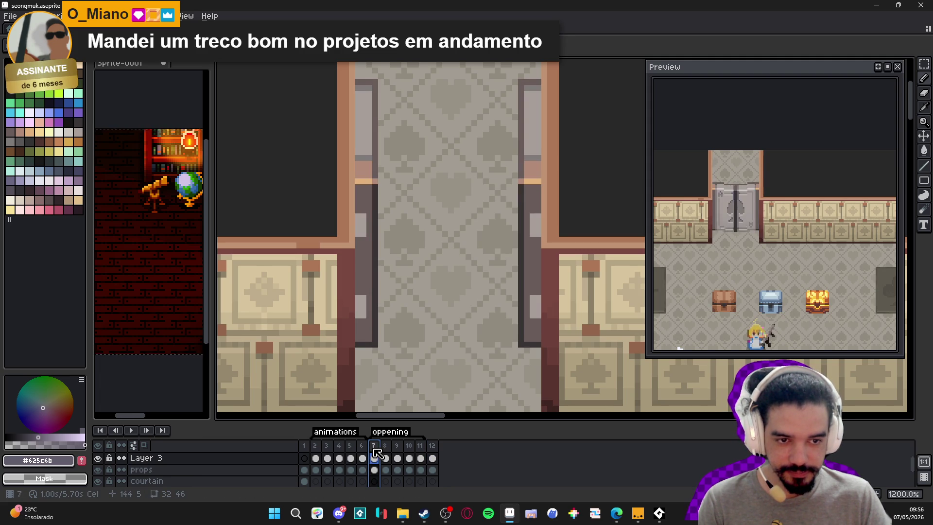
left_click(385, 458)
scroll(460, 333, "down", 2)
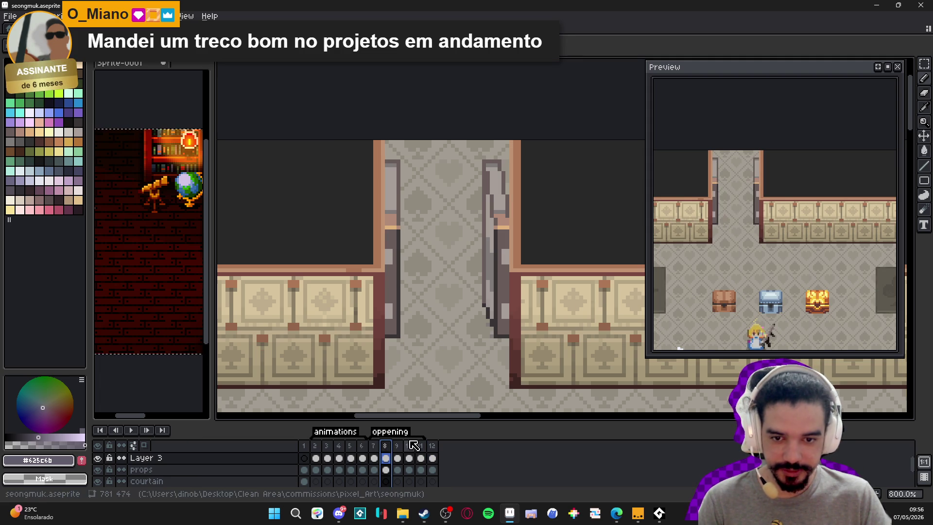
key("ctrl+v")
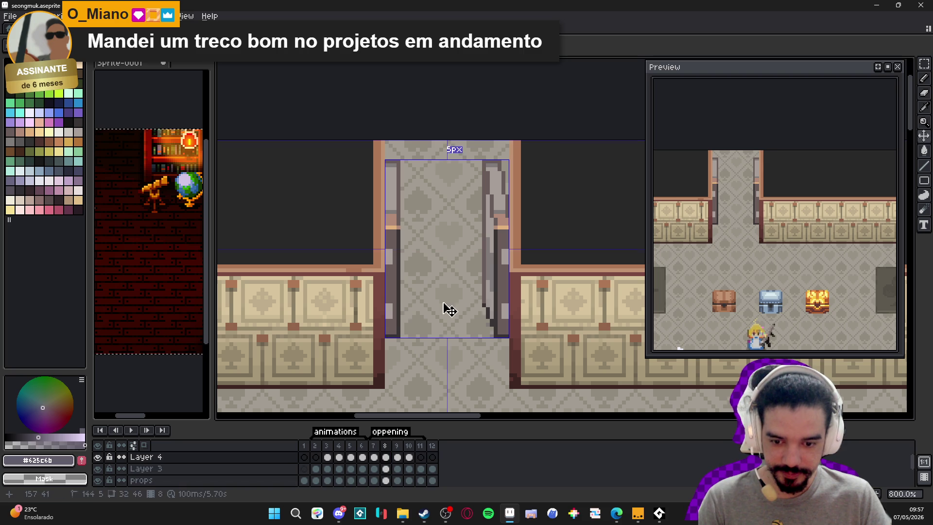
Commit the paste and, with grid snapping on, move the dark bar to the doorway's left edge
key("Return")
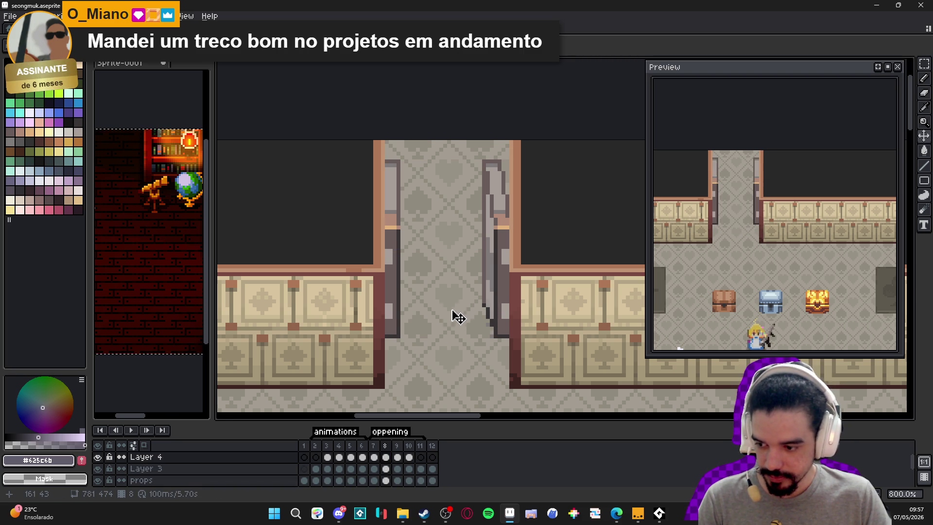
key("m")
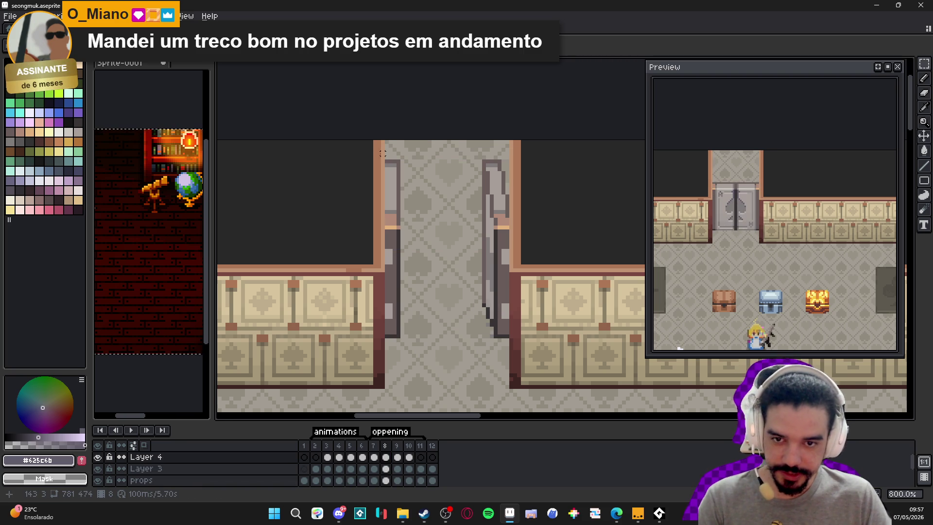
key("ctrl+apostrophe")
mouse_move(392, 147)
left_mouse_down()
mouse_move(414, 255)
mouse_move(415, 369)
left_mouse_up()
left_click_drag(487, 178, 476, 349)
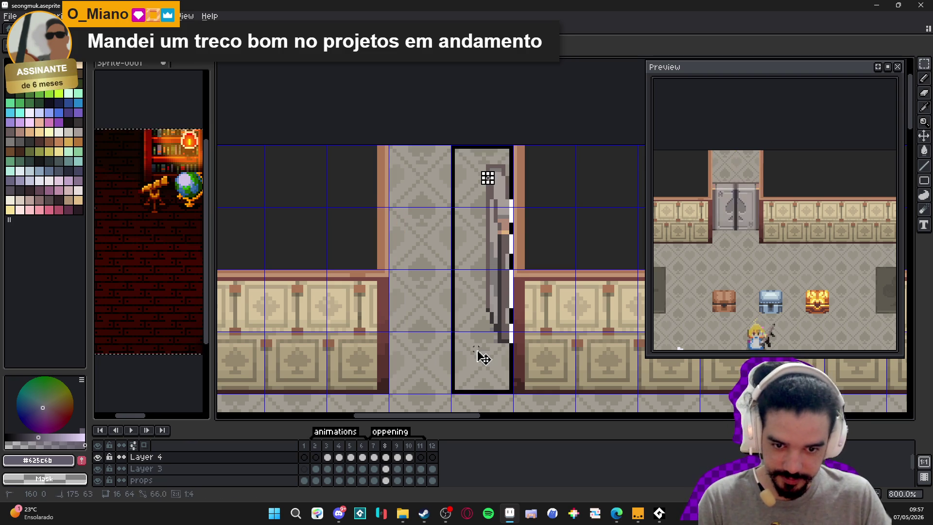
mouse_move(481, 392)
left_mouse_down()
mouse_move(470, 323)
mouse_move(400, 333)
left_mouse_up()
key("ctrl+d")
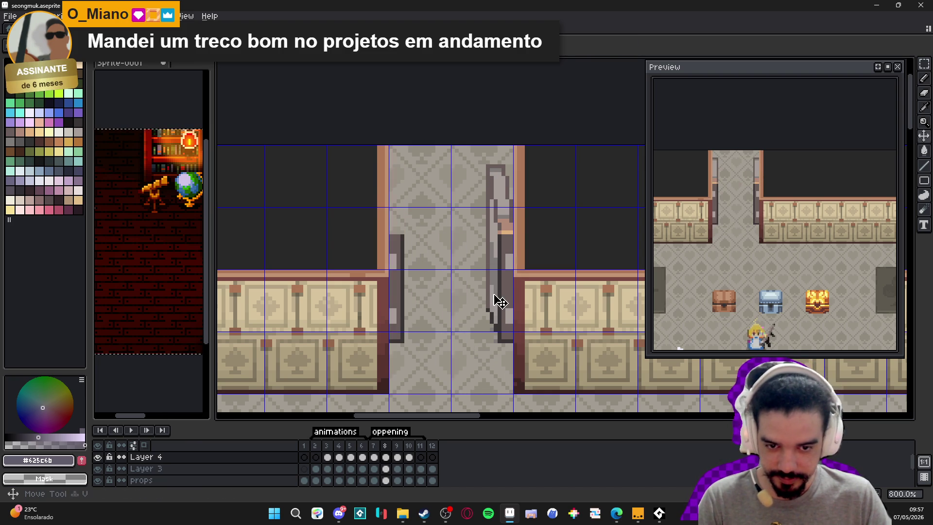
Cut the right door half from Layer 3 and paste it mirrored into the left doorway on Layer 4
key("alt+Down")
key("m")
left_click_drag(448, 162, 515, 326)
key("Delete")
key("ctrl+d")
key("alt+Up")
key("ctrl+v")
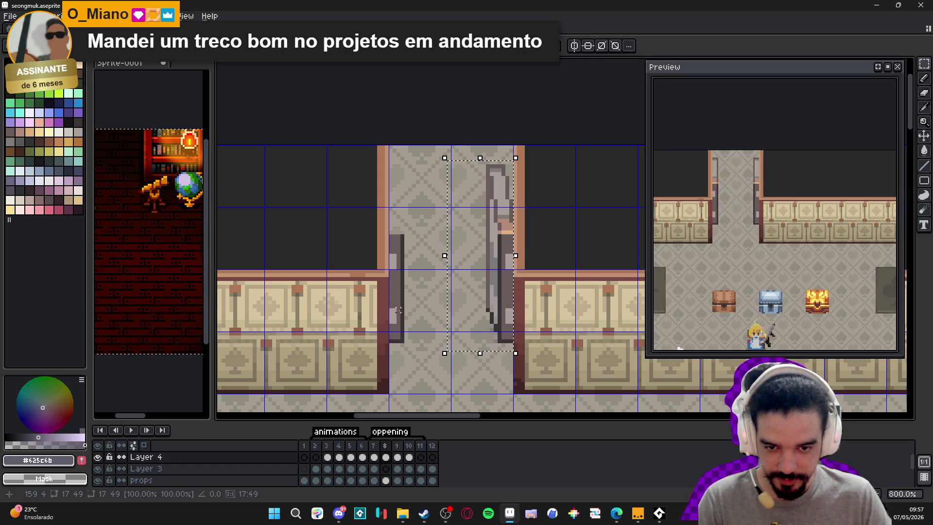
key("shift+h")
left_click_drag(468, 292, 410, 295)
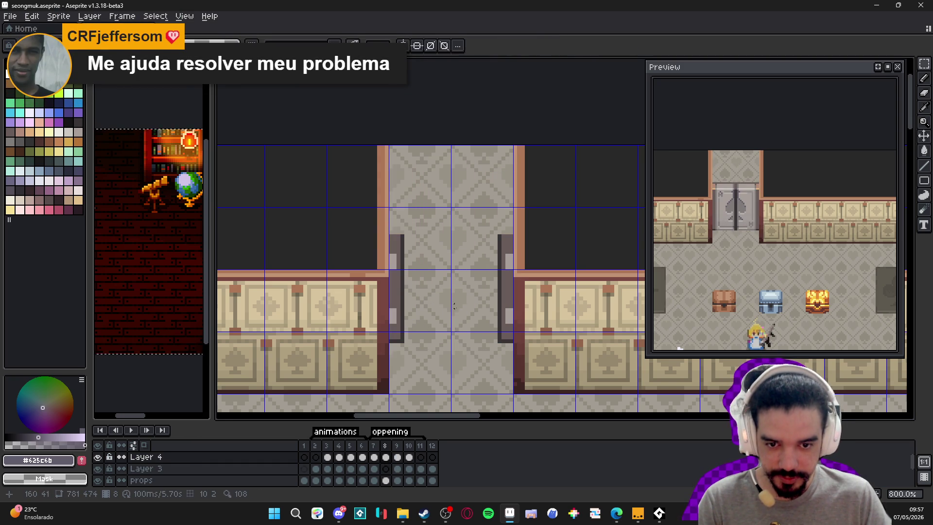
Restore the right door half, place the mirrored half in the left doorway, then view frame 2
key("ctrl+z")
key("ctrl+z")
left_click(477, 323)
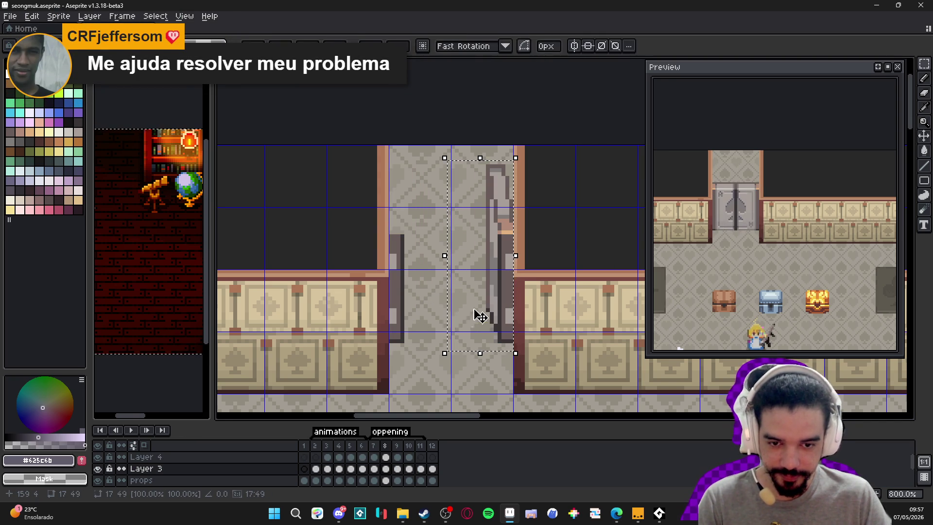
left_click_drag(488, 288, 414, 293)
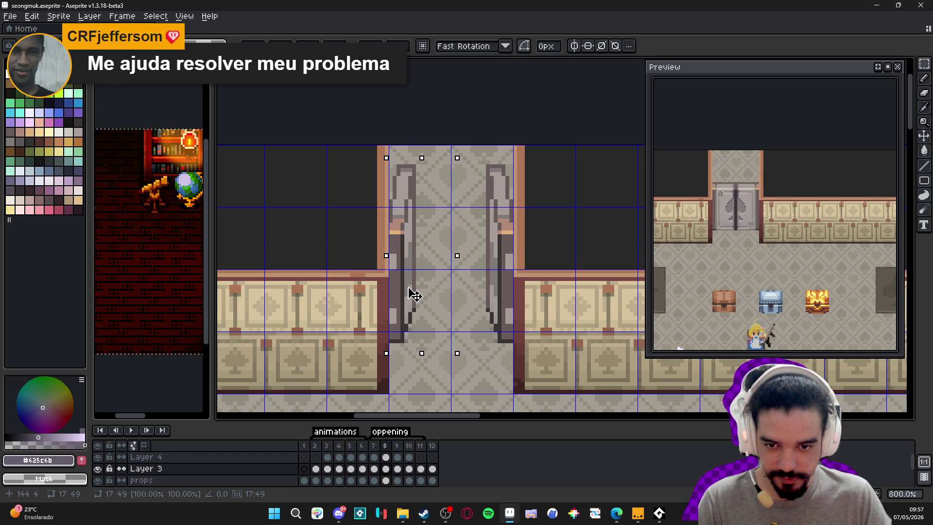
key("ctrl+d")
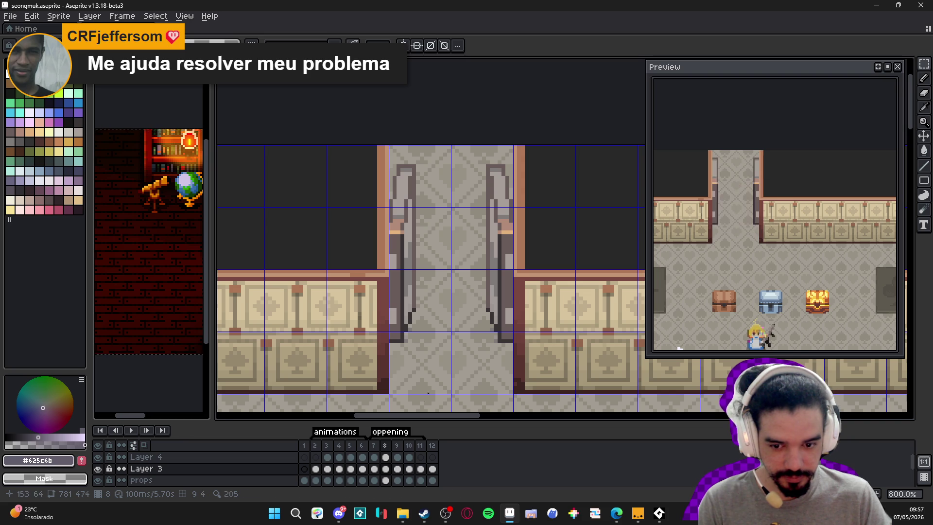
left_click(316, 451)
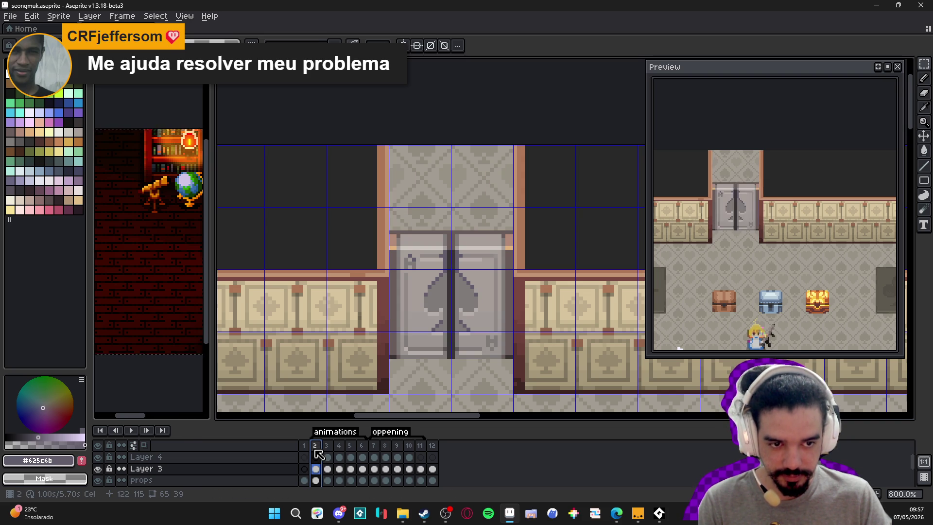
left_click(375, 445)
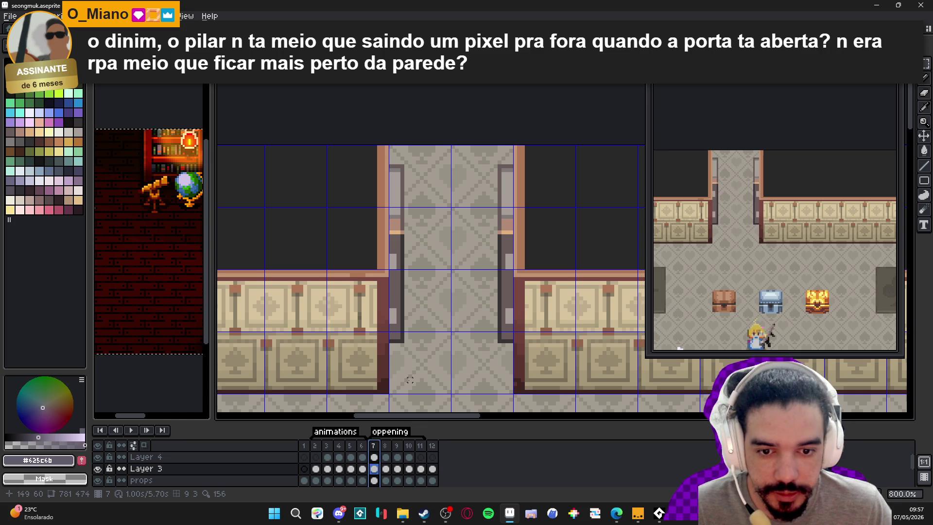
left_click_drag(403, 383, 392, 378)
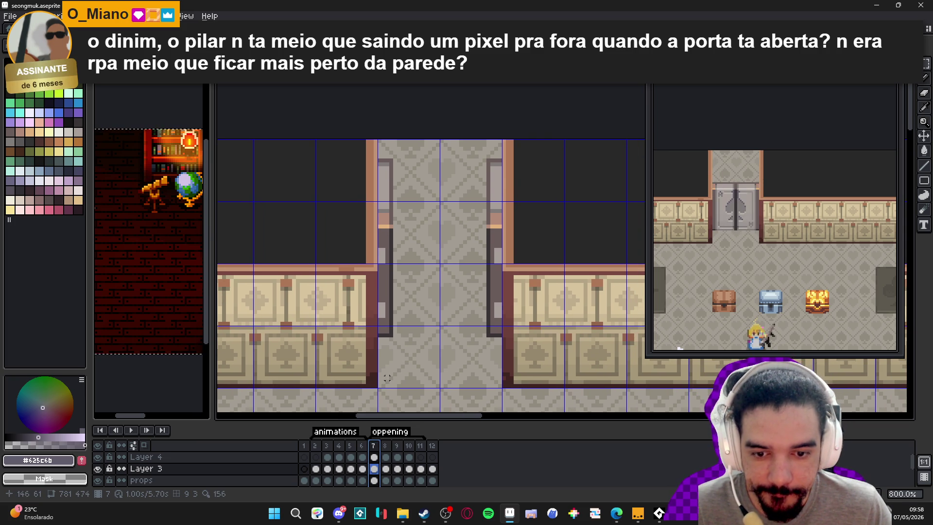
left_click(316, 445)
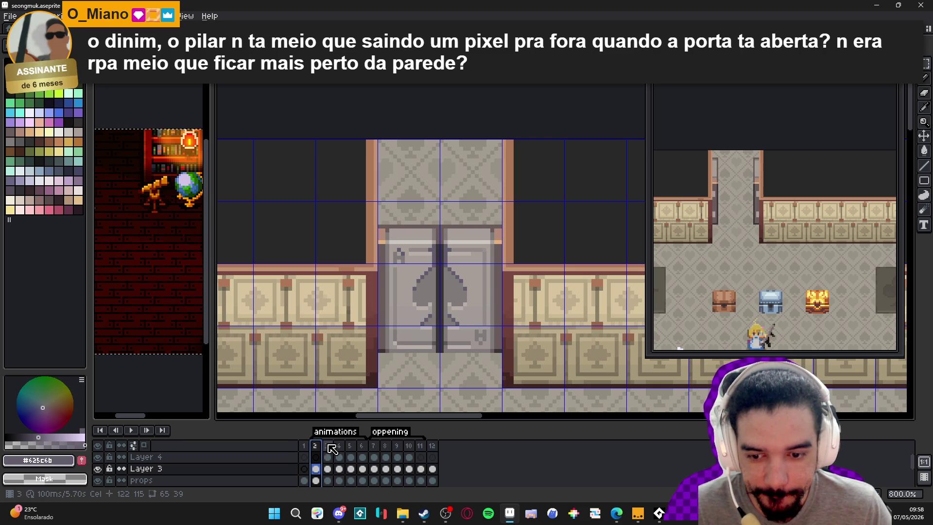
left_click(329, 445)
left_click(339, 446)
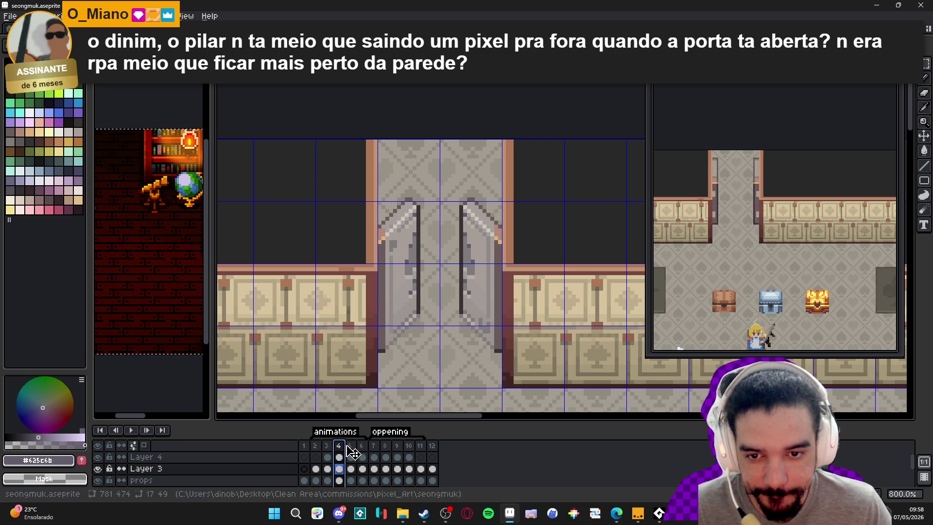
left_click(350, 446)
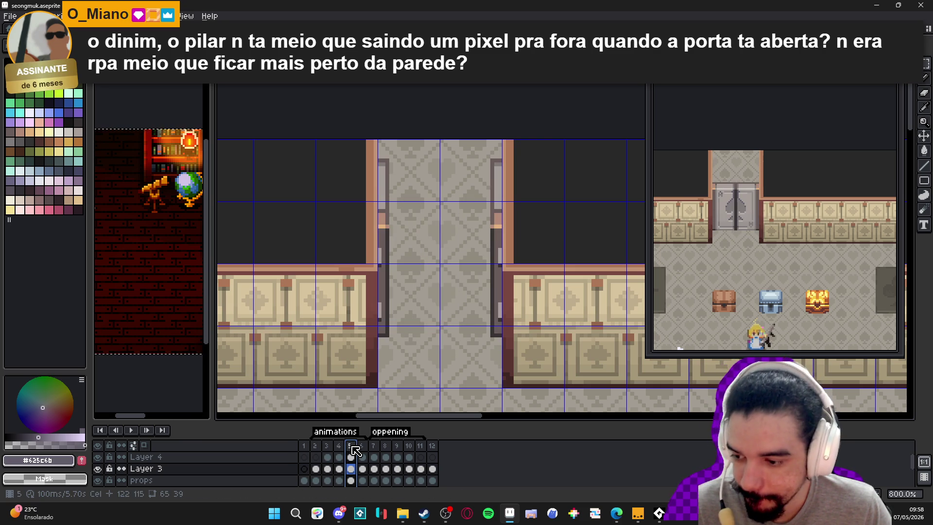
left_click(363, 447)
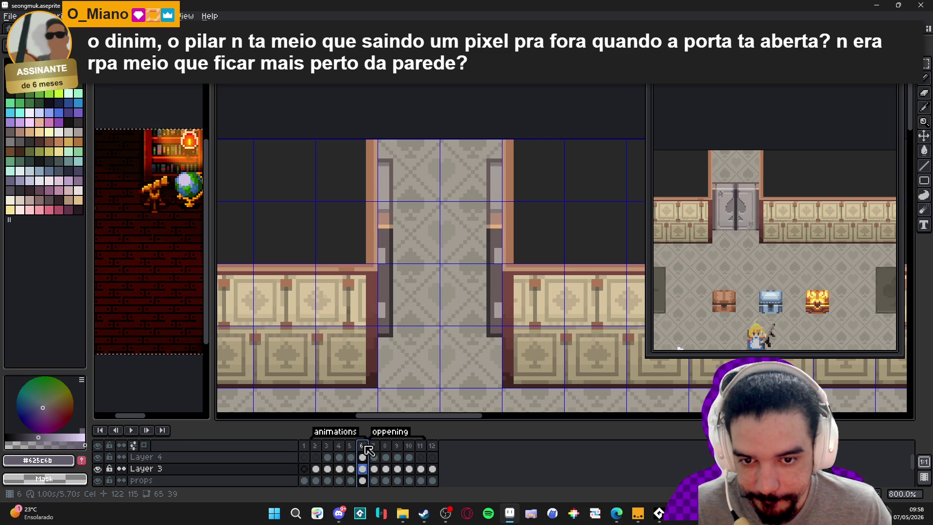
left_click(374, 447)
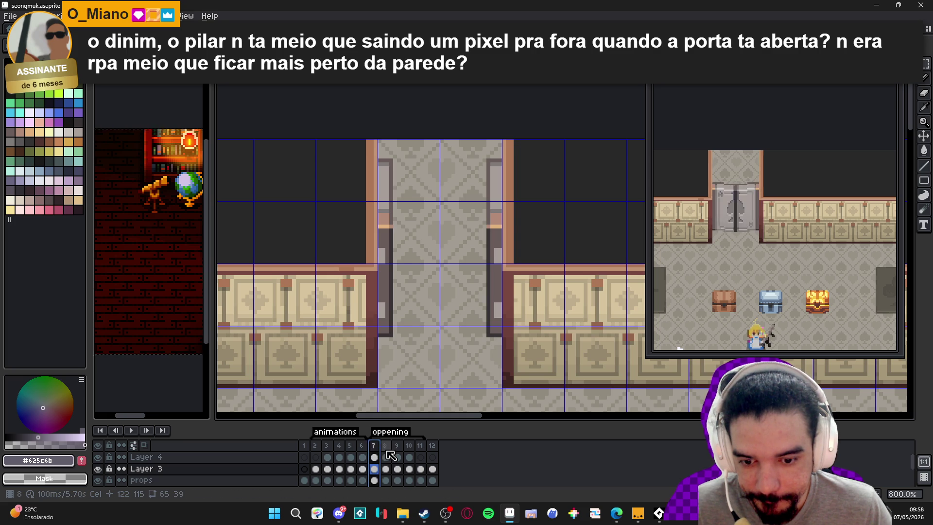
left_click(386, 451)
left_click(402, 456)
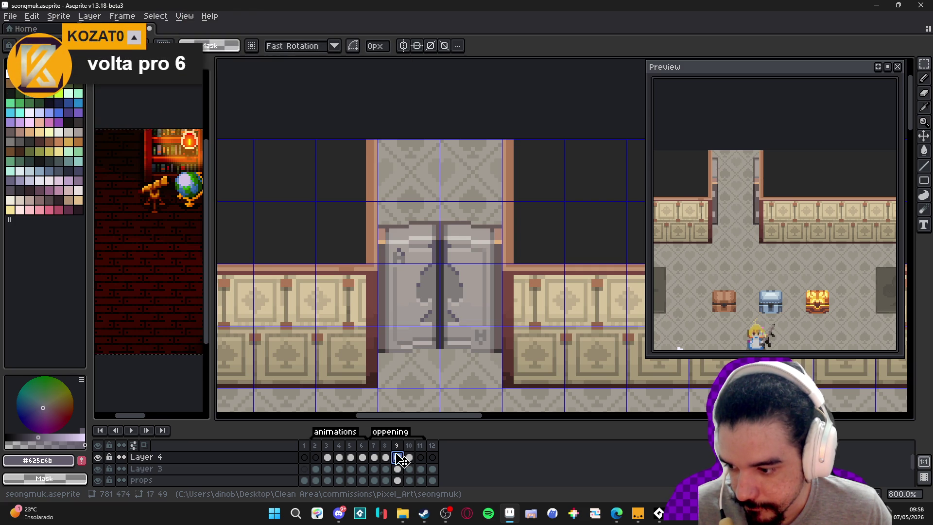
Flip between frames 4, 5 and 6 to check the door swing
left_click(362, 455)
left_click(352, 456)
left_click(362, 456)
left_click(351, 455)
left_click(361, 456)
left_click(355, 456)
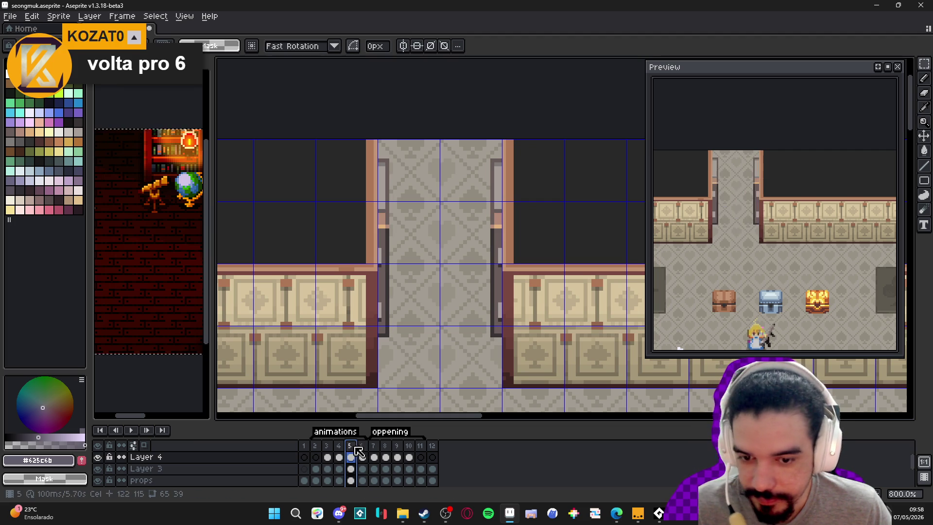
left_click(364, 449)
left_click(354, 450)
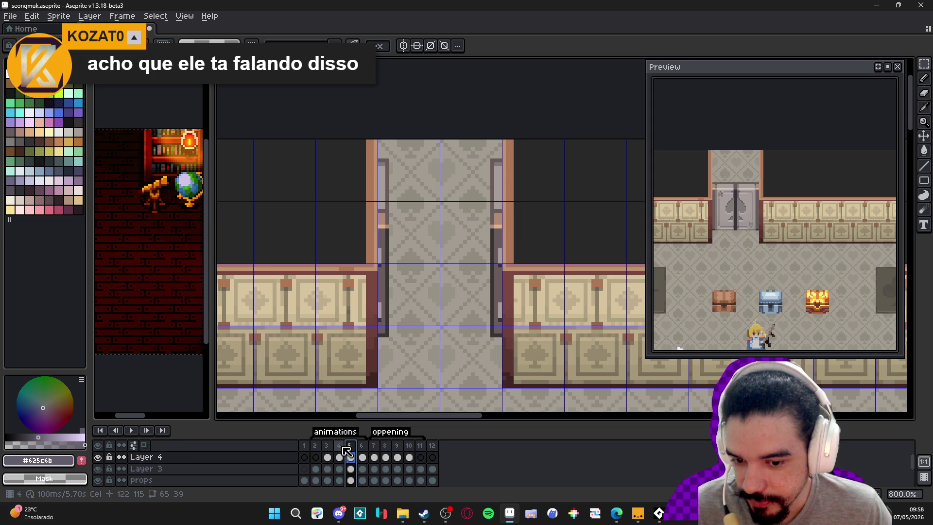
left_click(343, 448)
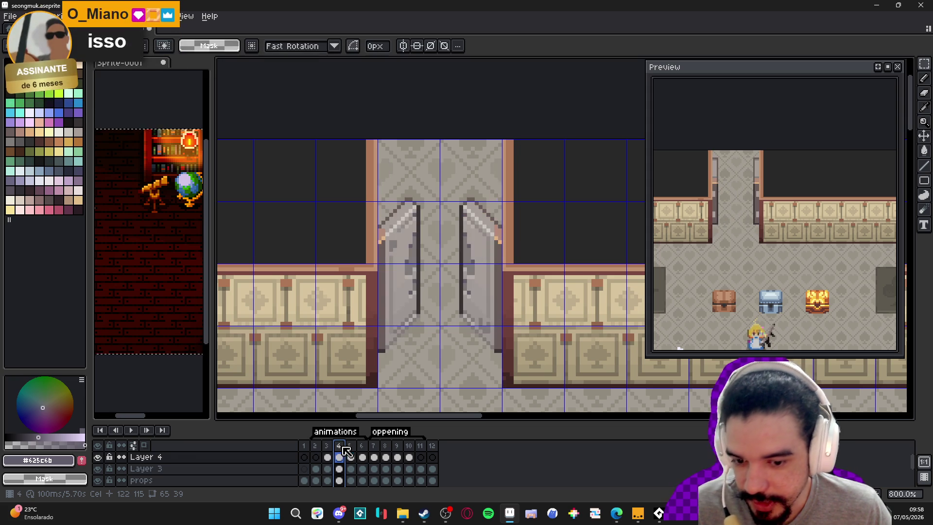
left_click(349, 449)
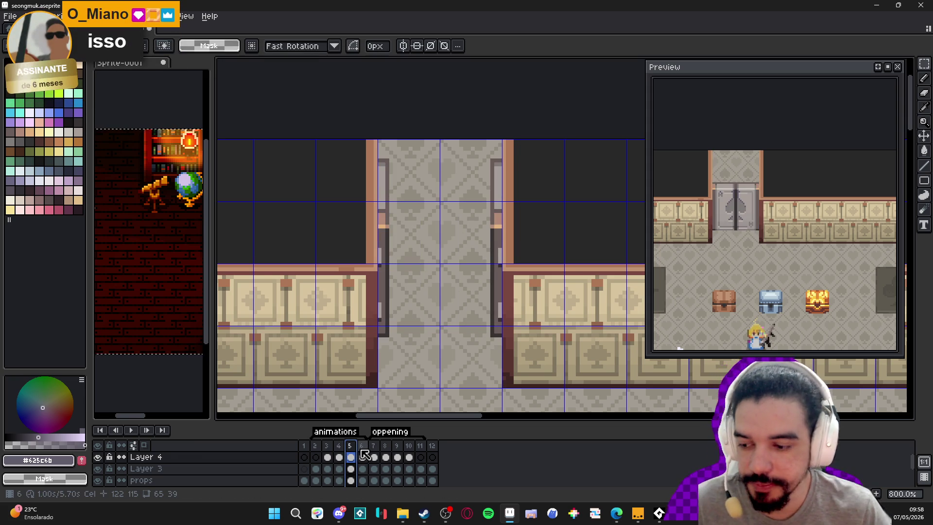
left_click(363, 453)
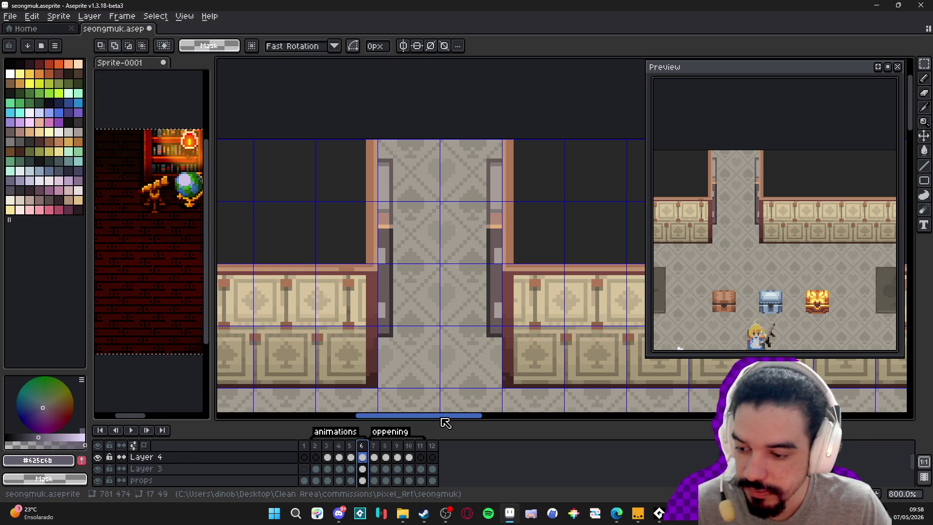
Step from frame 2 through frame 7, then insert a new frame after frame 2
left_click(315, 445)
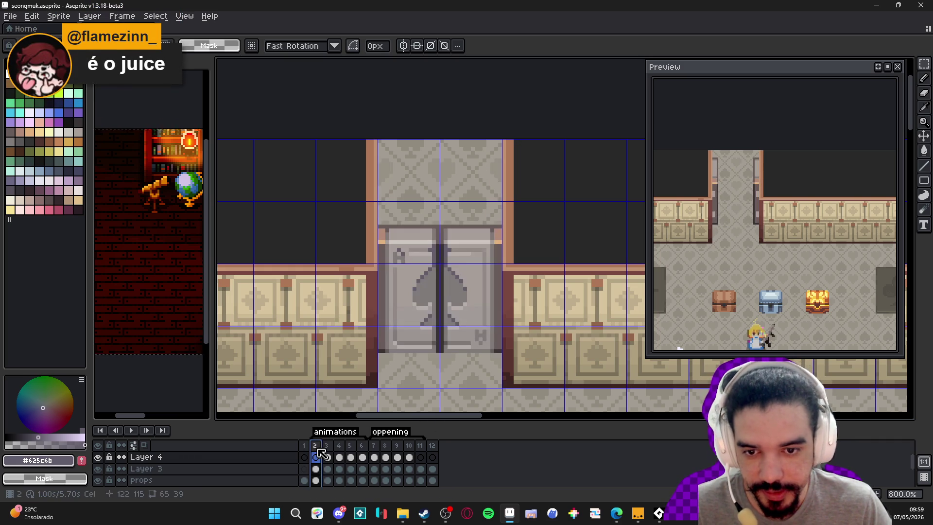
left_click(328, 446)
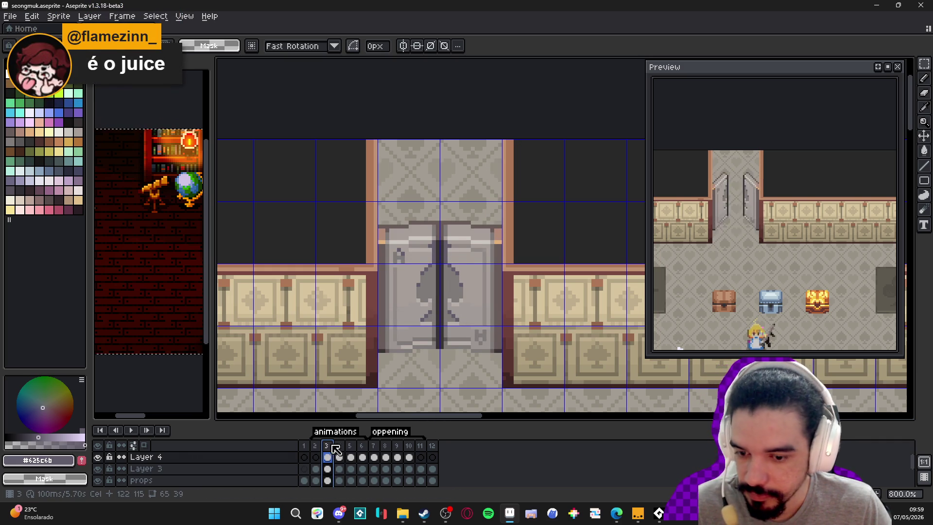
left_click(339, 454)
left_click(350, 455)
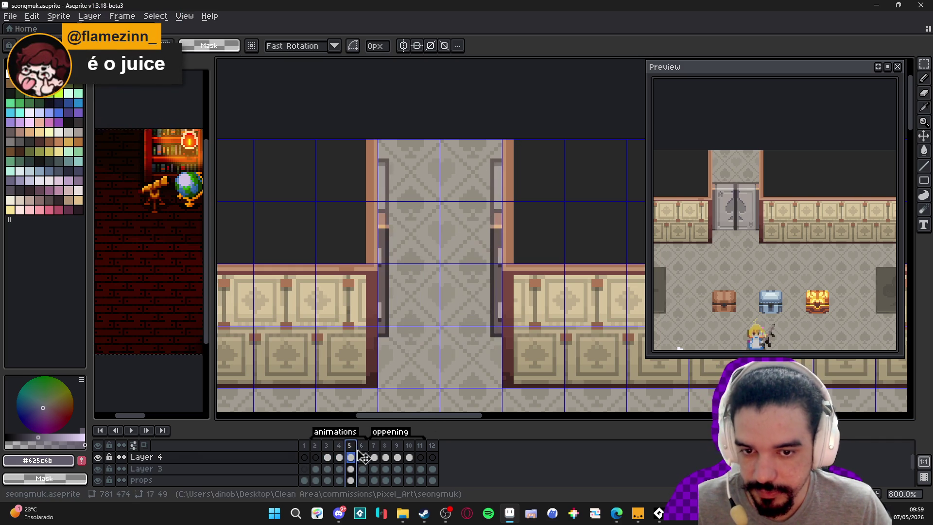
left_click(363, 457)
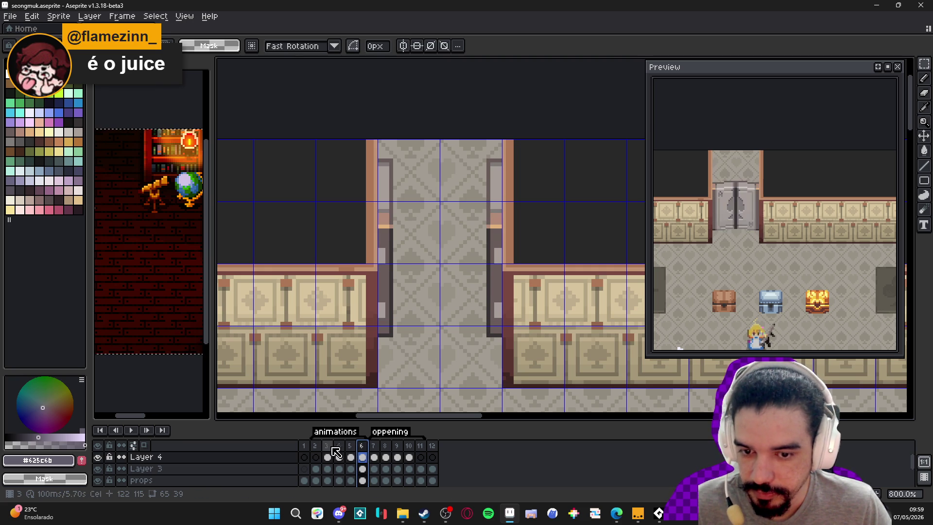
left_click(314, 445)
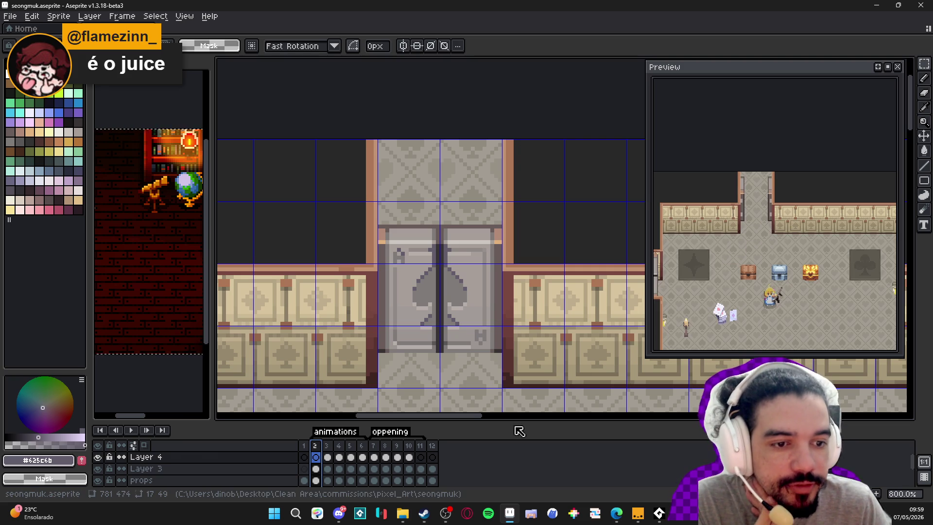
left_click(374, 446)
left_click(317, 445)
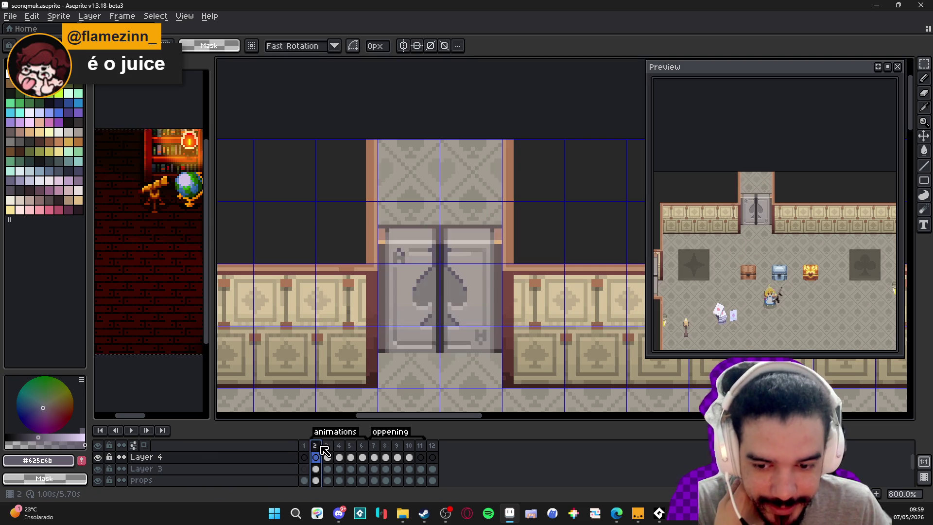
key("alt+n")
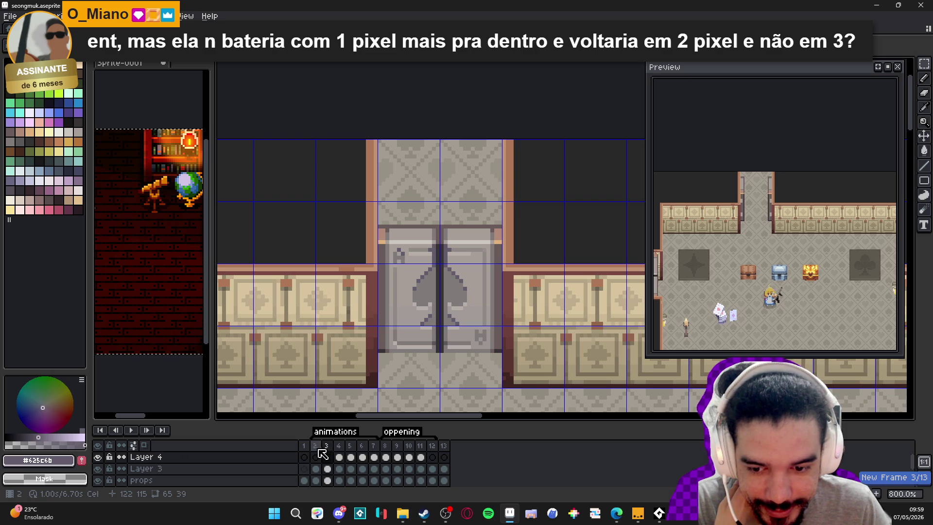
Review frames 2, 7 and 6 and pick the purple palette swatch Idx-53
left_click(316, 455)
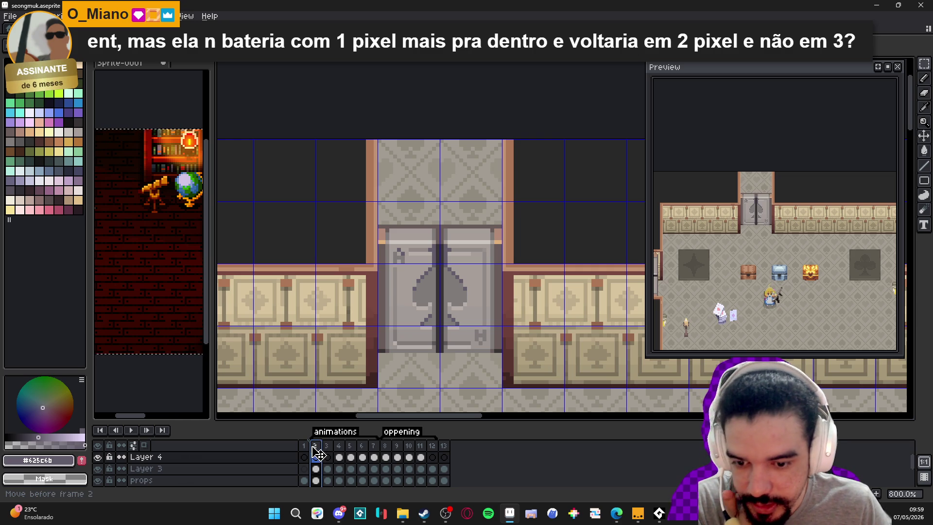
left_click_drag(319, 453, 318, 452)
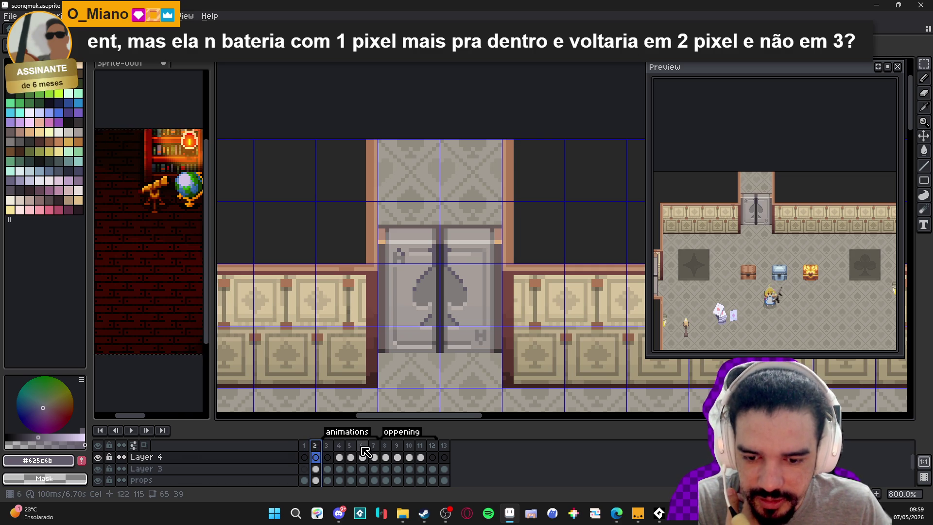
left_click(374, 456)
left_click(365, 456)
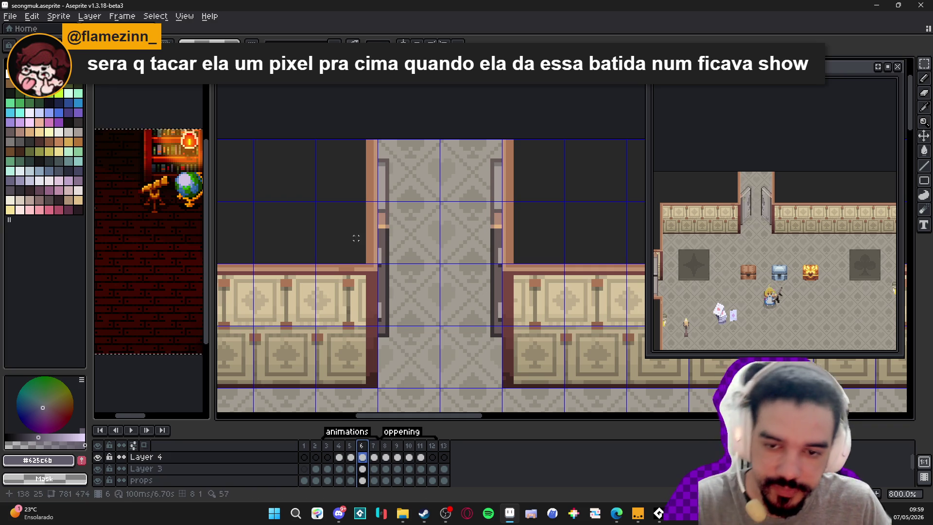
scroll(365, 231, "up", 4)
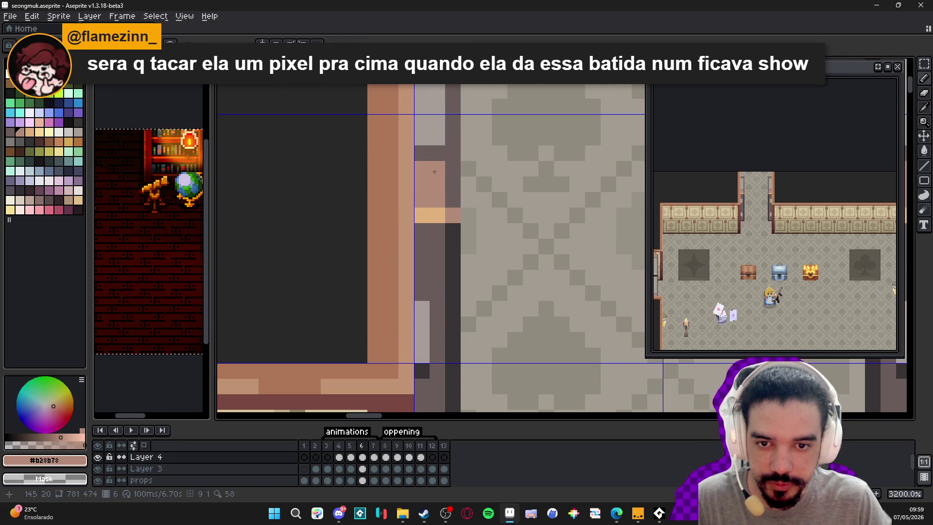
left_click(59, 122)
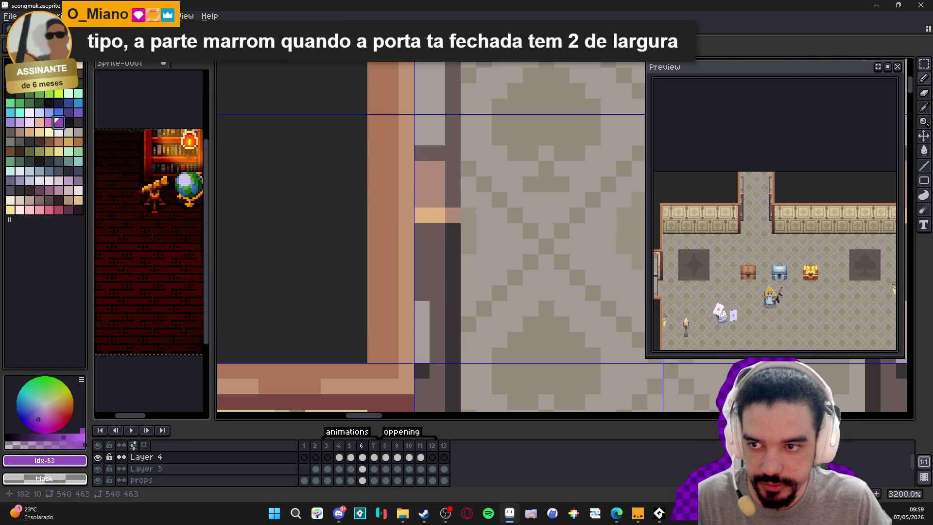
Check the Layer 3 cel in frame 6, then view frames 7, 3 and 2
left_click(365, 467)
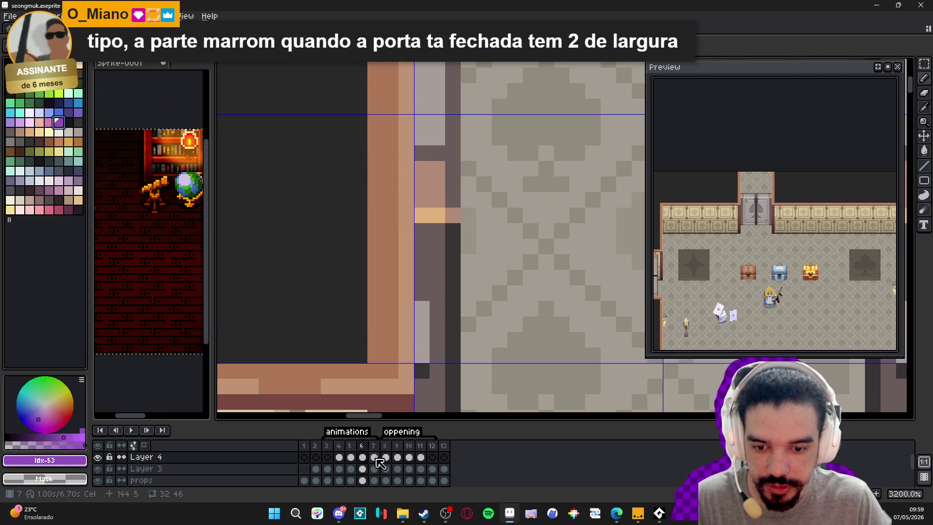
left_click(377, 458)
scroll(421, 199, "down", 1)
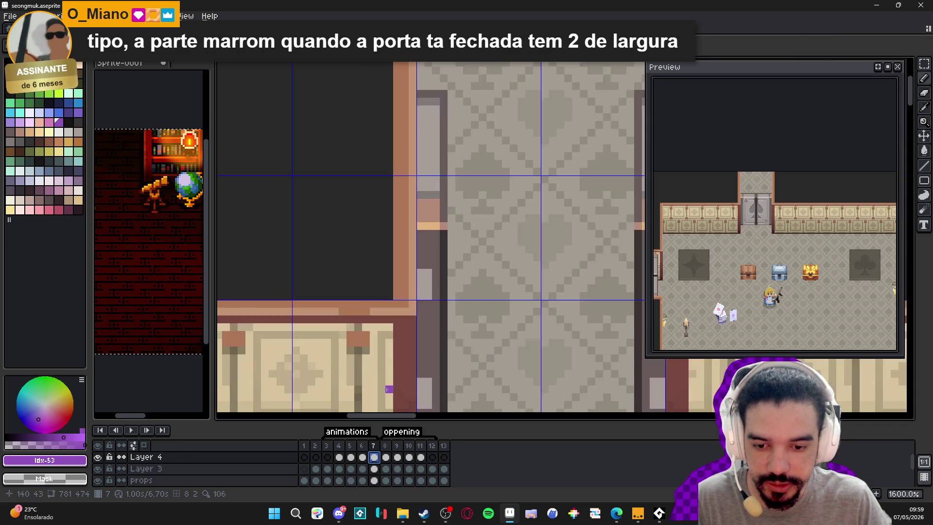
scroll(388, 390, "down", 2)
left_click(327, 457)
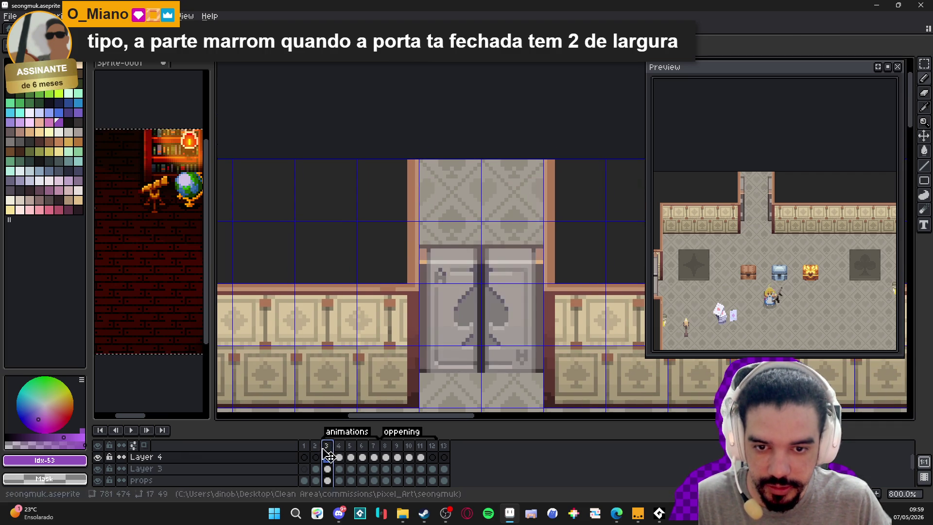
left_click(315, 457)
scroll(427, 262, "up", 3)
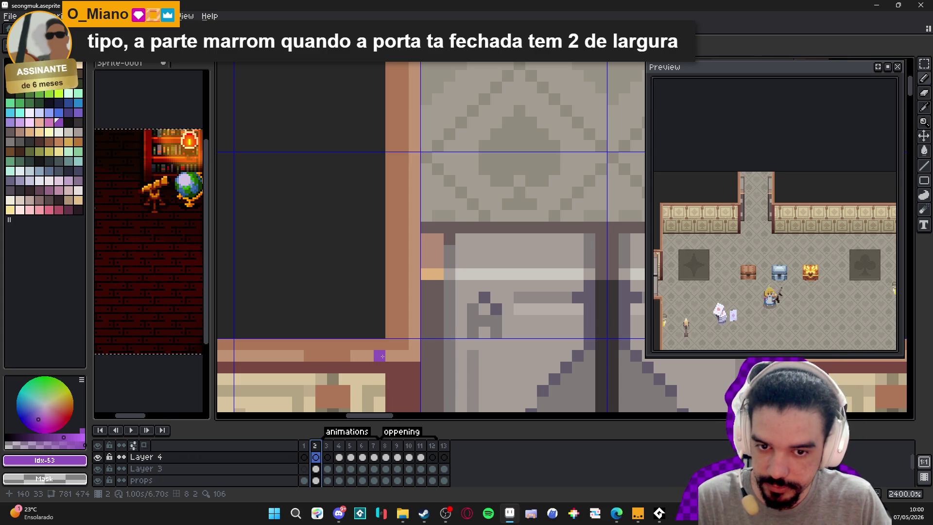
Switch to the Pencil, zoom and pan to centre the doorway, then view frame 3
scroll(446, 291, "down", 6)
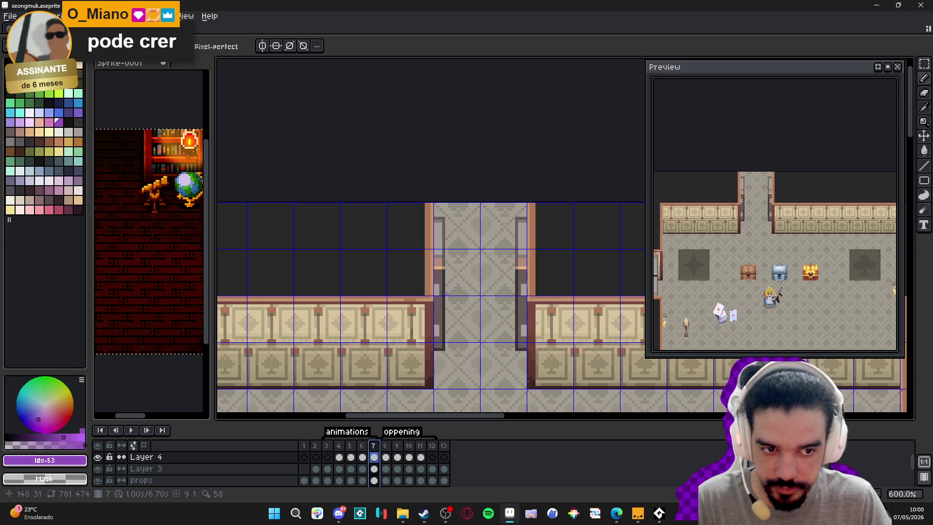
key("v")
scroll(440, 298, "up", 3)
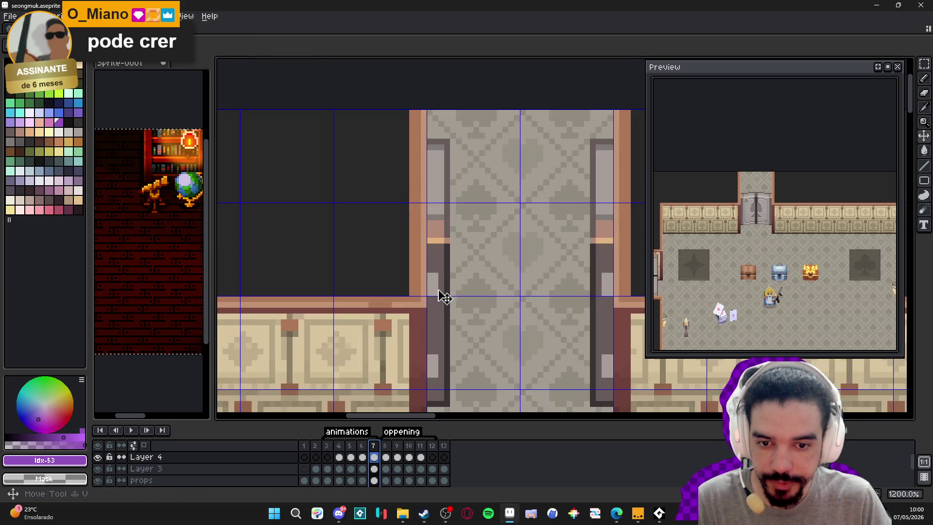
key("b")
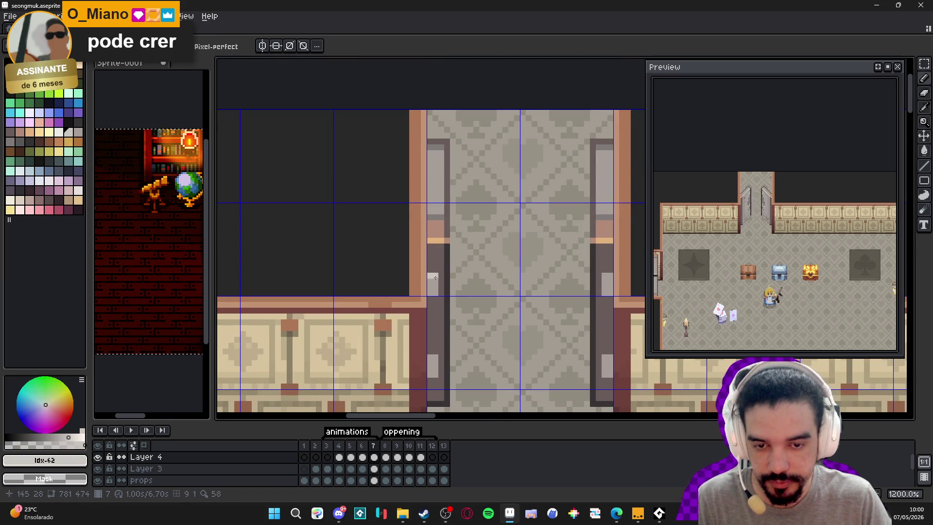
scroll(423, 302, "down", 3)
scroll(466, 296, "up", 1)
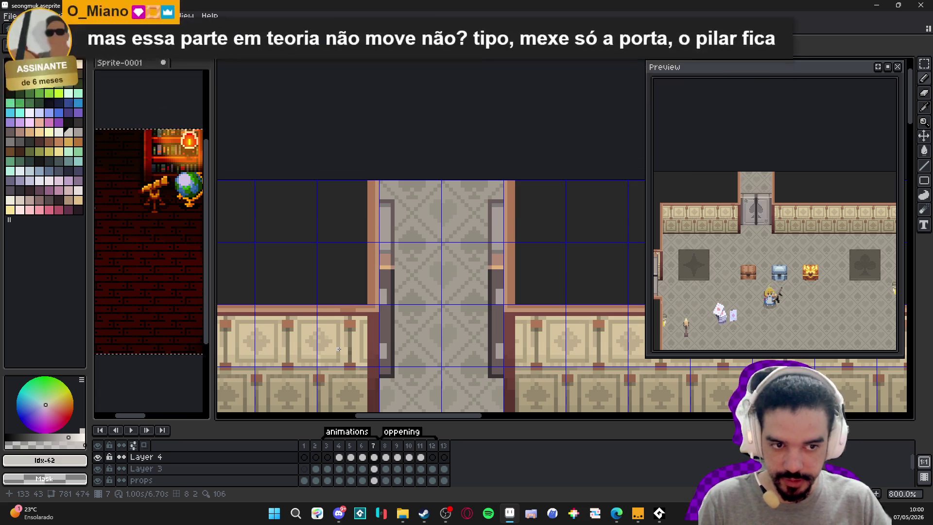
scroll(403, 349, "down", 1)
left_click_drag(404, 349, 420, 338)
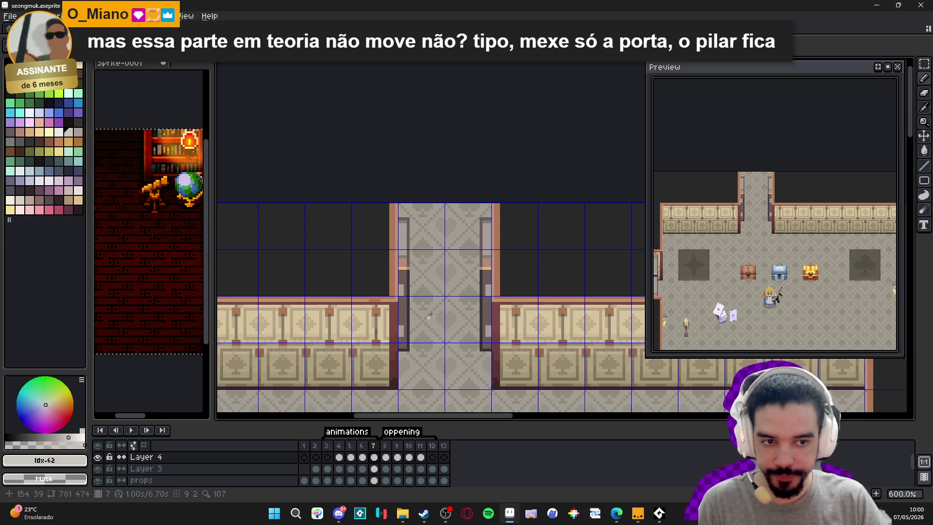
scroll(460, 263, "down", 1)
scroll(743, 267, "down", 2)
scroll(744, 266, "up", 3)
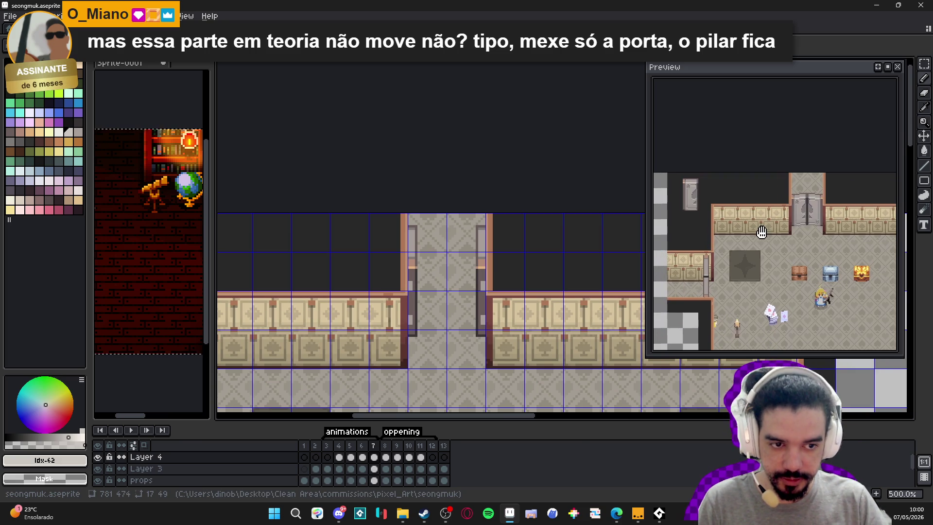
left_click(328, 447)
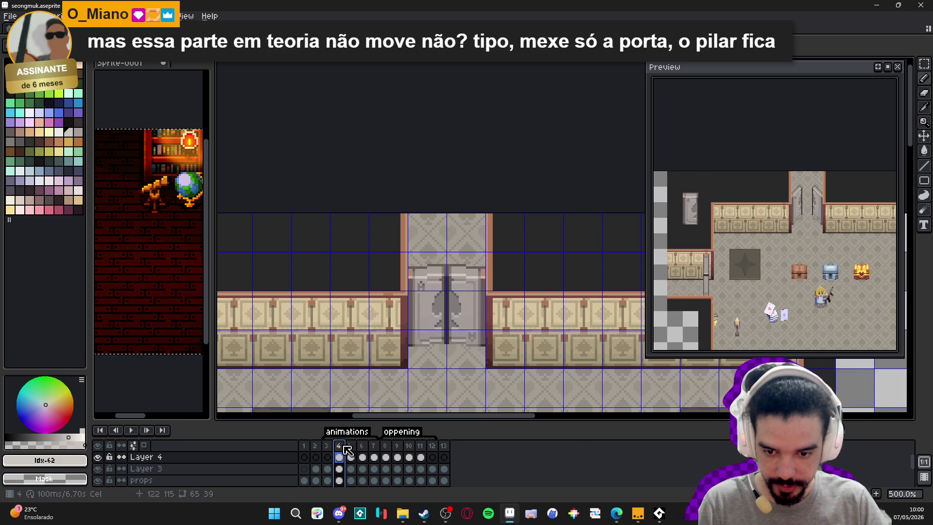
Inspect the frame durations of frames 3, 4–6, 8 and 12 without changing them
double_click(326, 446)
left_click(509, 280)
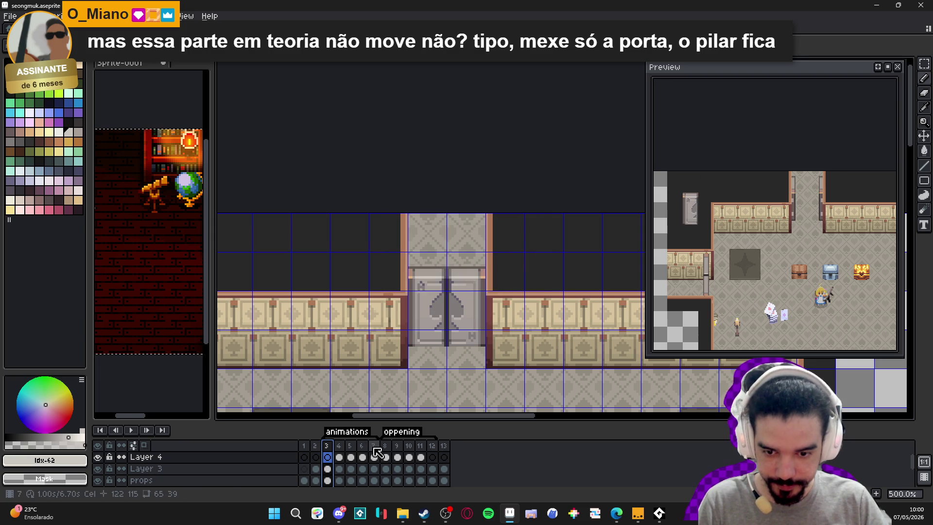
left_click_drag(338, 446, 363, 450)
double_click(363, 448)
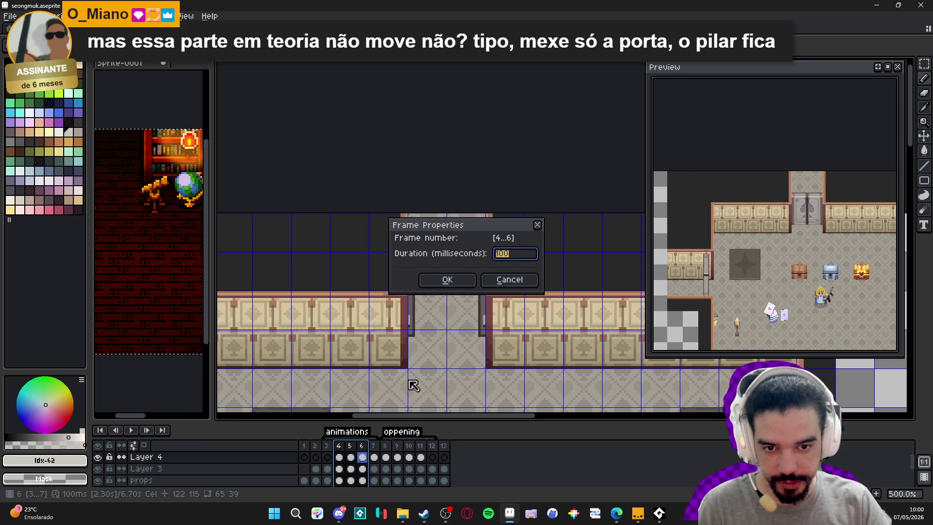
key("Return")
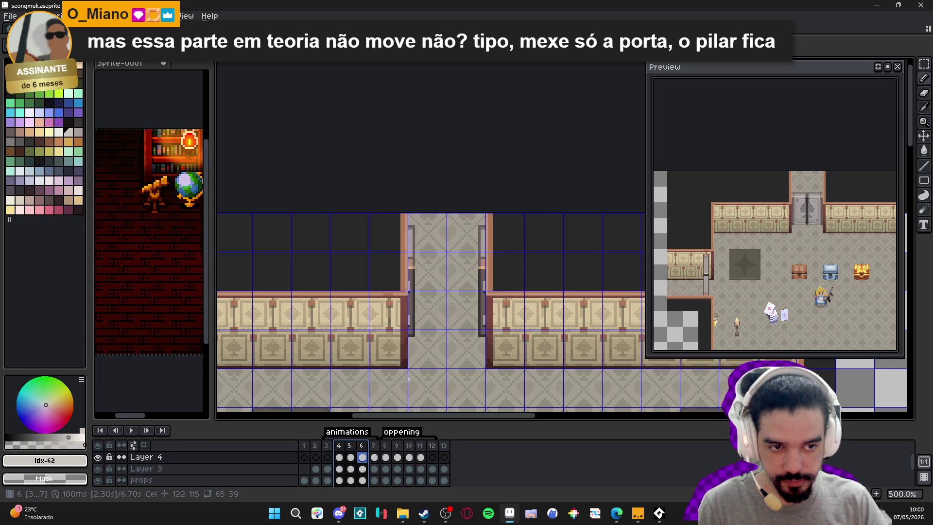
left_click(386, 457)
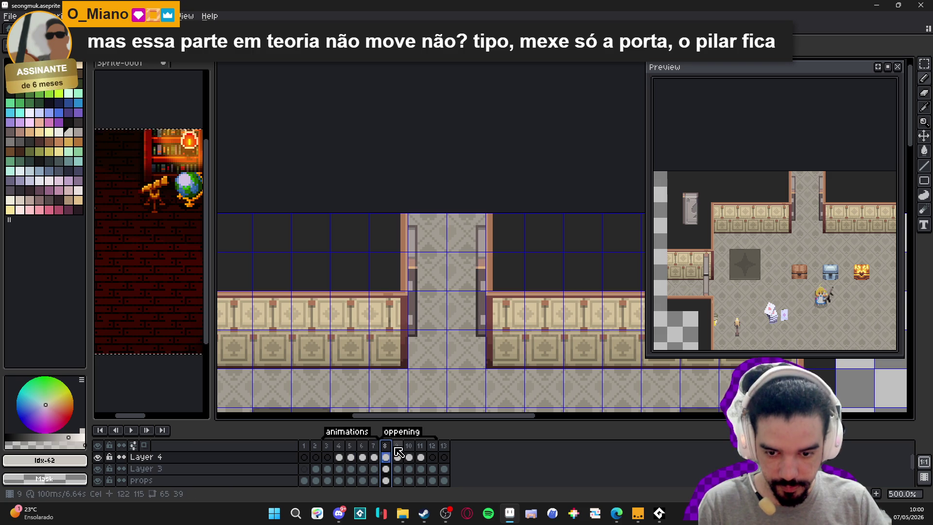
double_click(397, 446)
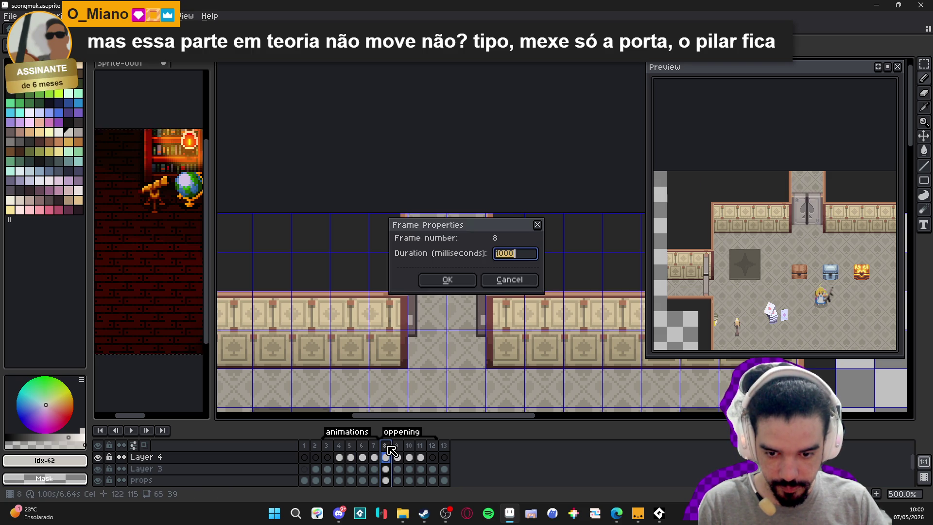
left_click(508, 278)
double_click(432, 446)
left_click(507, 279)
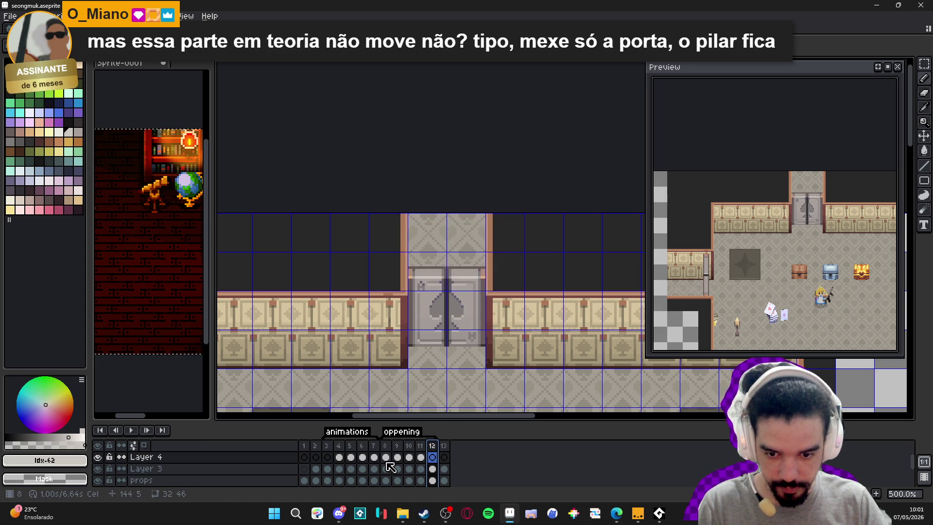
Set frames 9–11 to 80 ms each, then return to frame 3
left_click_drag(398, 445, 421, 445)
double_click(421, 445)
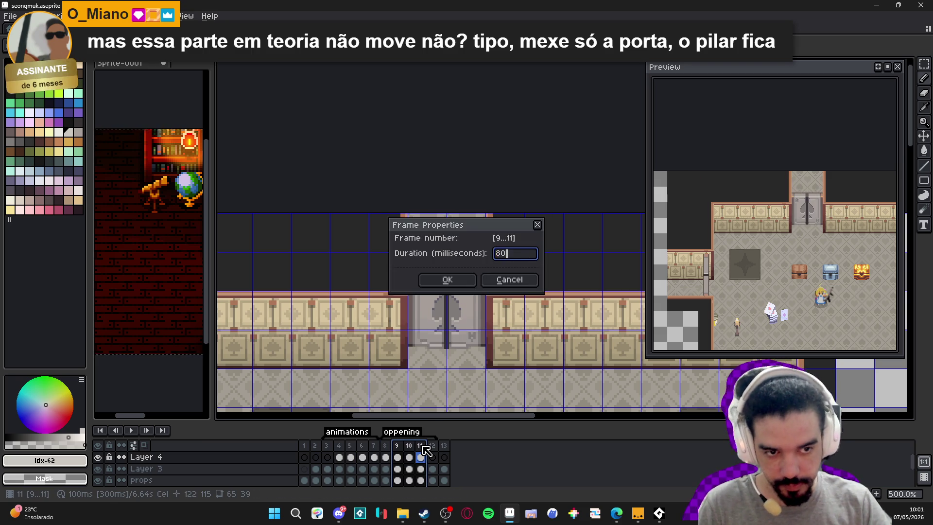
left_click(507, 278)
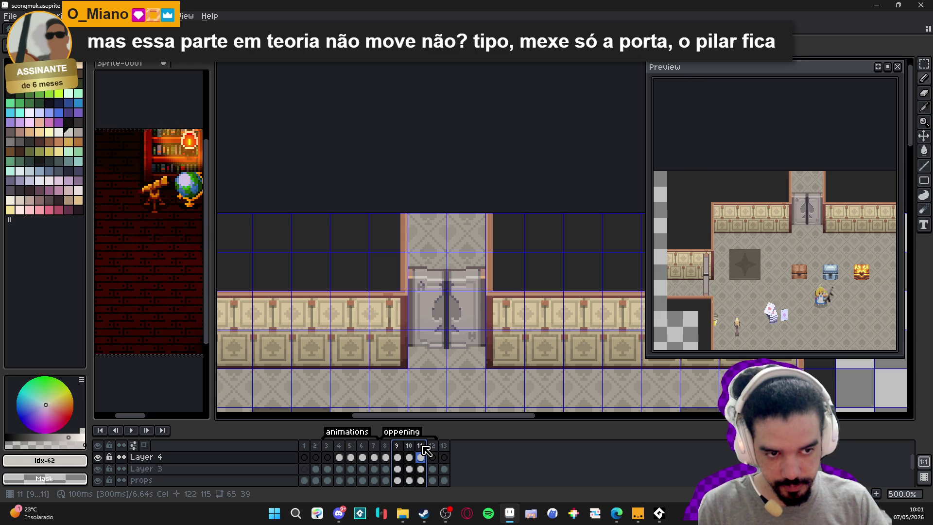
scroll(412, 356, "down", 1)
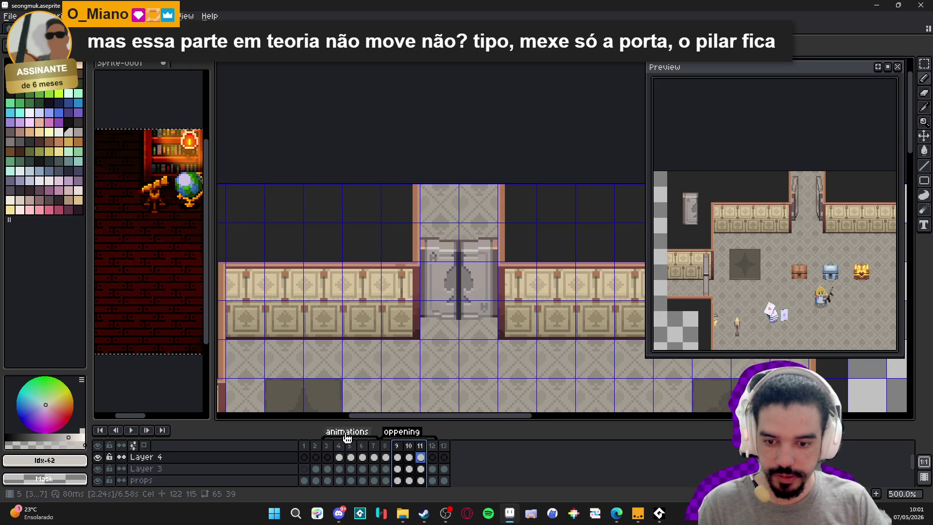
left_click(327, 457)
scroll(391, 240, "down", 2)
scroll(391, 240, "up", 2)
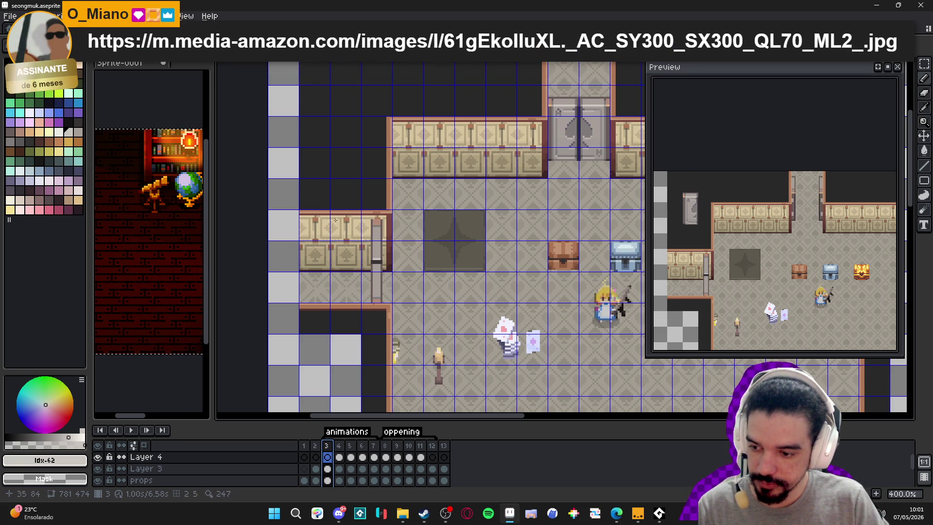
key("alt+Tab")
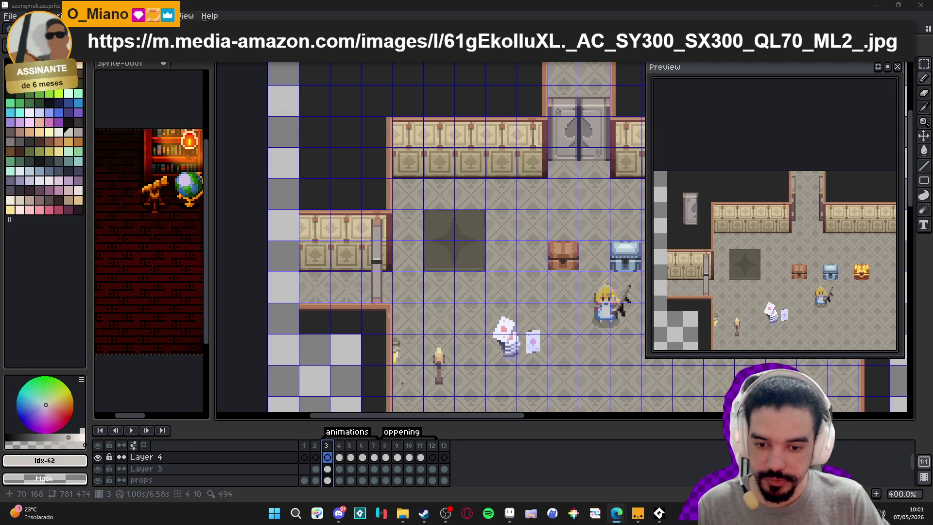
Centre the corridor doorway and step through frames 8 to 12 of the door opening
scroll(549, 112, "up", 4)
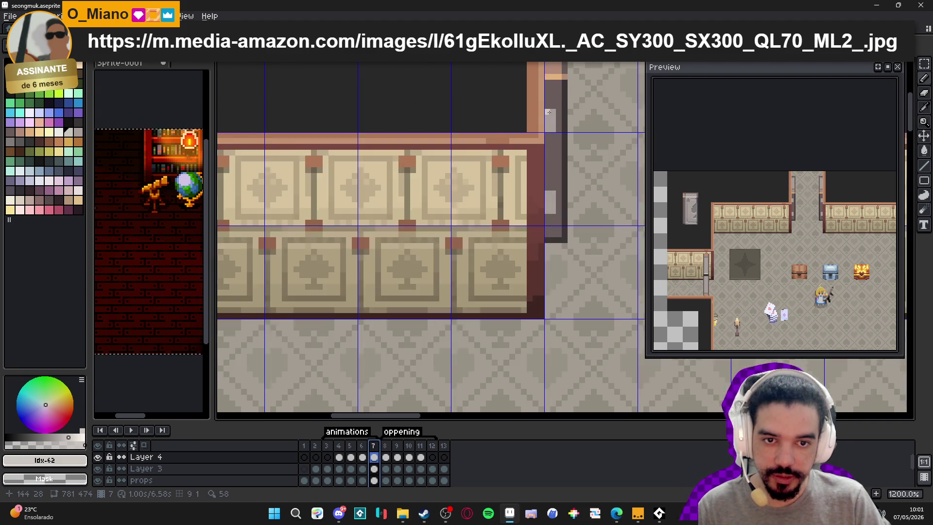
scroll(549, 111, "up", 1)
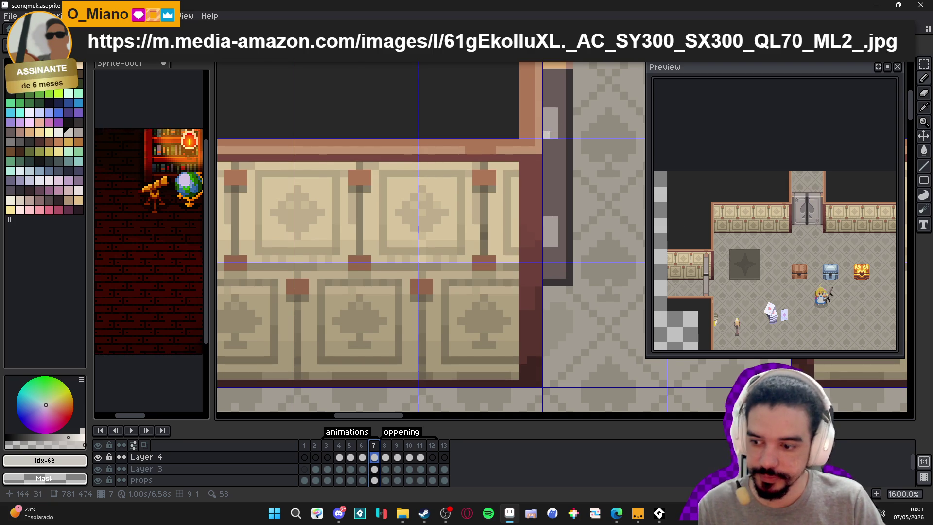
scroll(550, 131, "down", 3)
left_click_drag(549, 132, 422, 195)
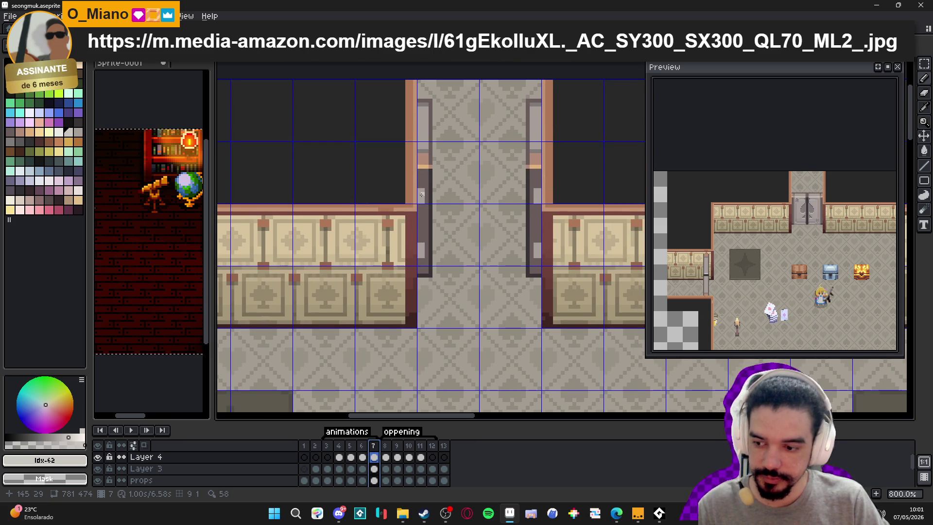
scroll(421, 195, "down", 1)
left_click(387, 457)
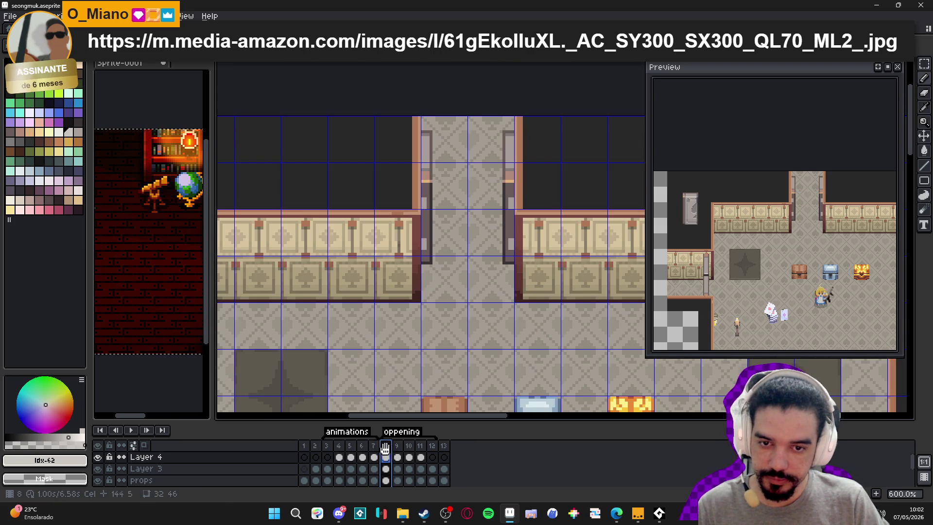
left_click(397, 457)
left_click(409, 454)
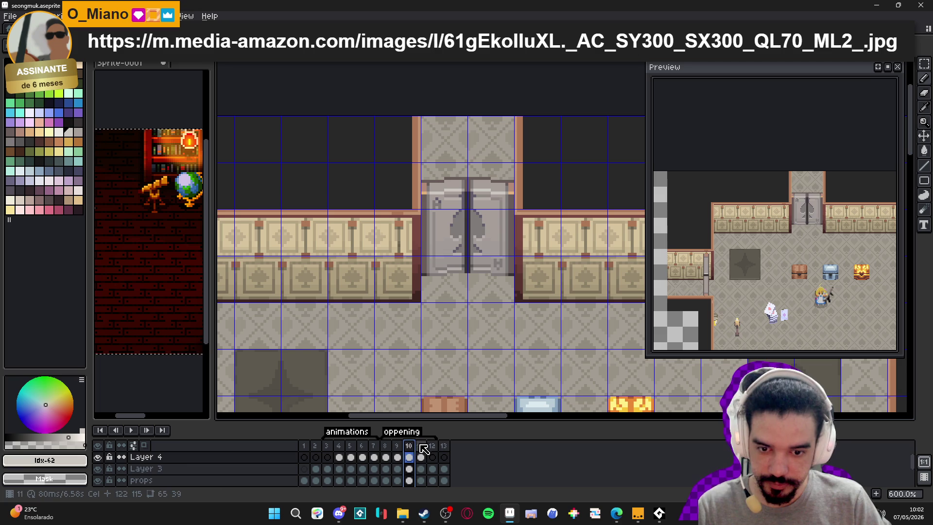
left_click(421, 446)
left_click(432, 446)
scroll(377, 277, "down", 2)
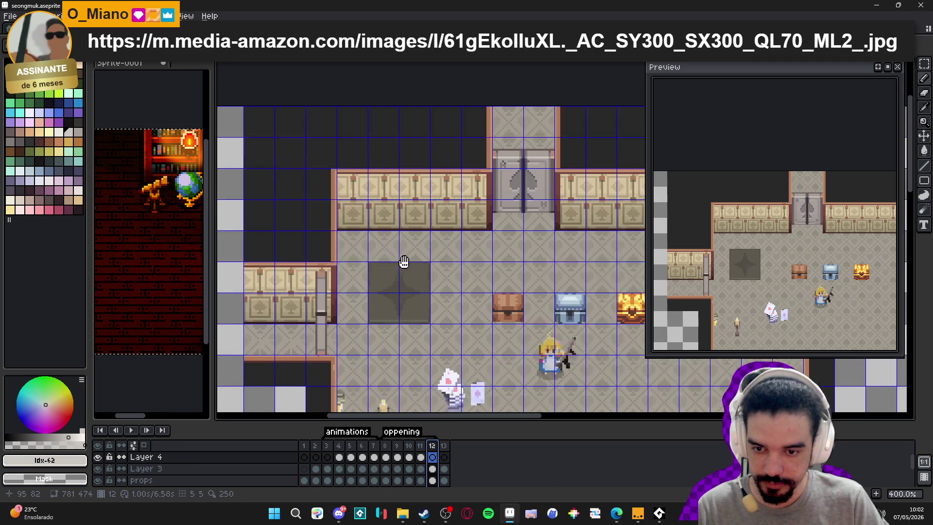
Hide the grid, make the props layer active and save seongmuk.aseprite
scroll(361, 308, "up", 1)
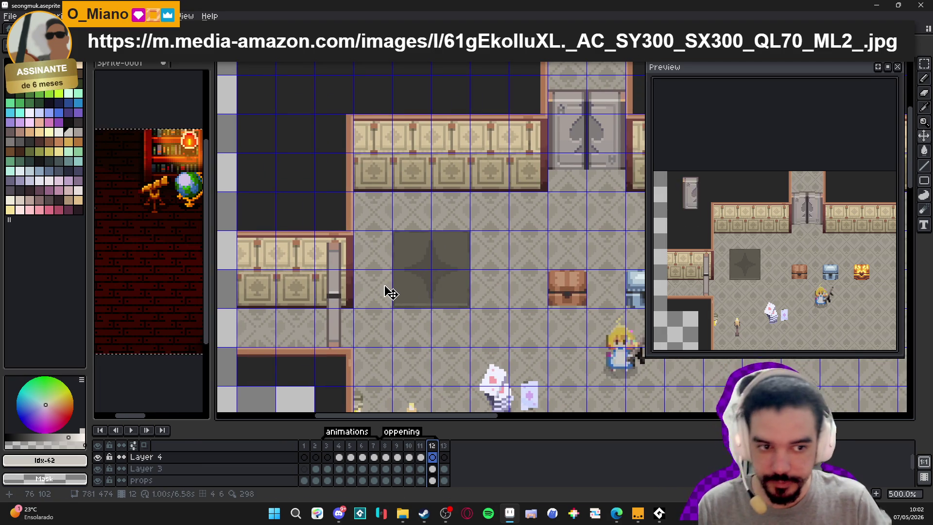
scroll(512, 198, "down", 1)
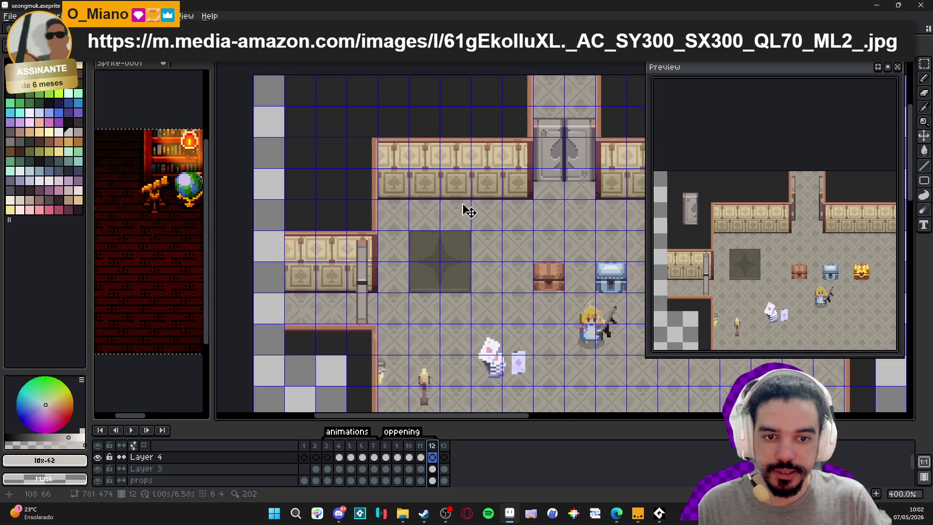
key("ctrl+apostrophe")
left_click_drag(412, 275, 410, 249)
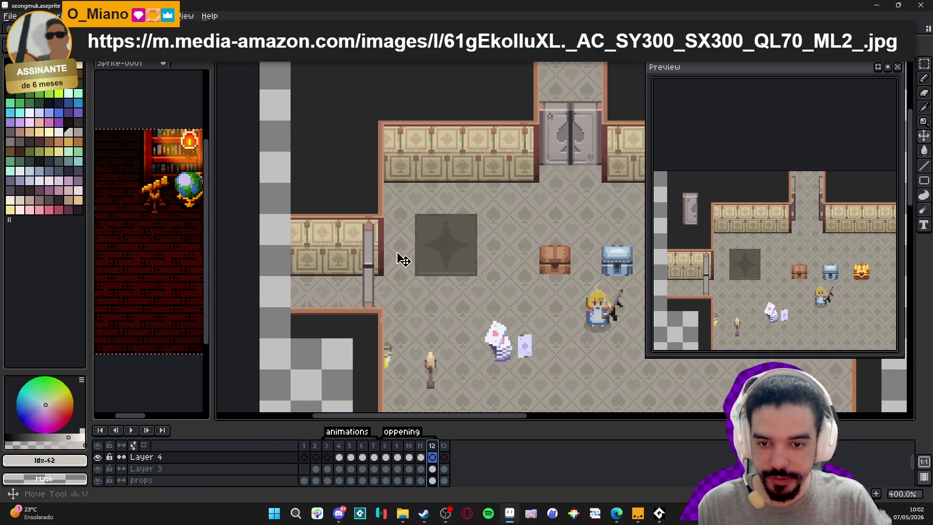
left_click(376, 261, "ctrl")
key("ctrl+s")
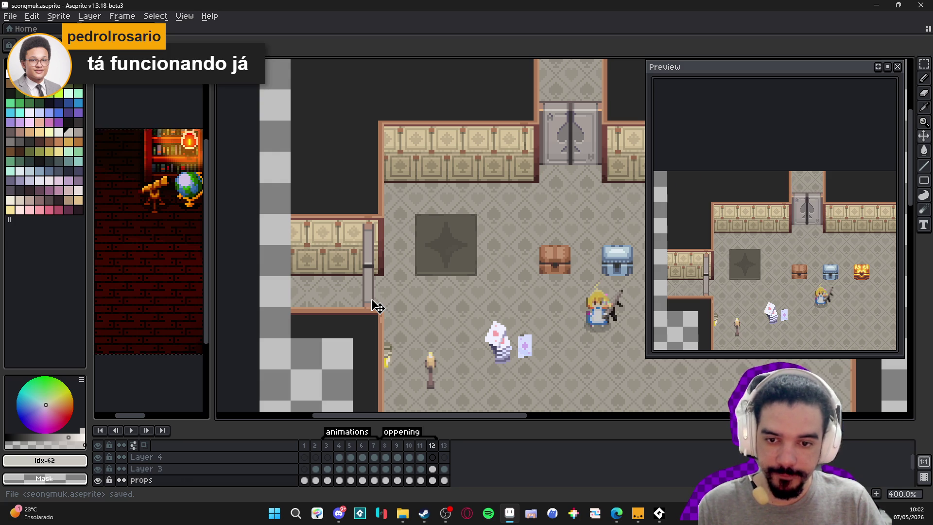
scroll(377, 306, "down", 1)
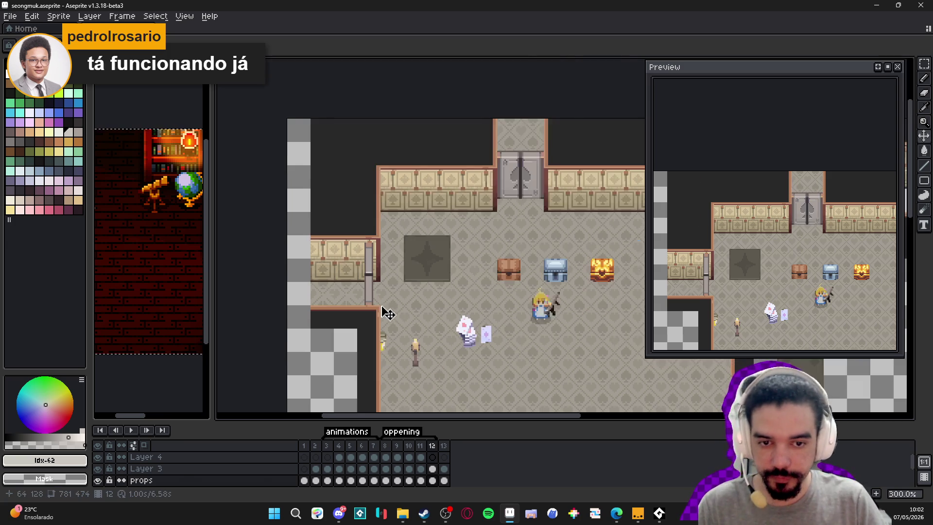
scroll(346, 296, "down", 1)
scroll(359, 249, "up", 1)
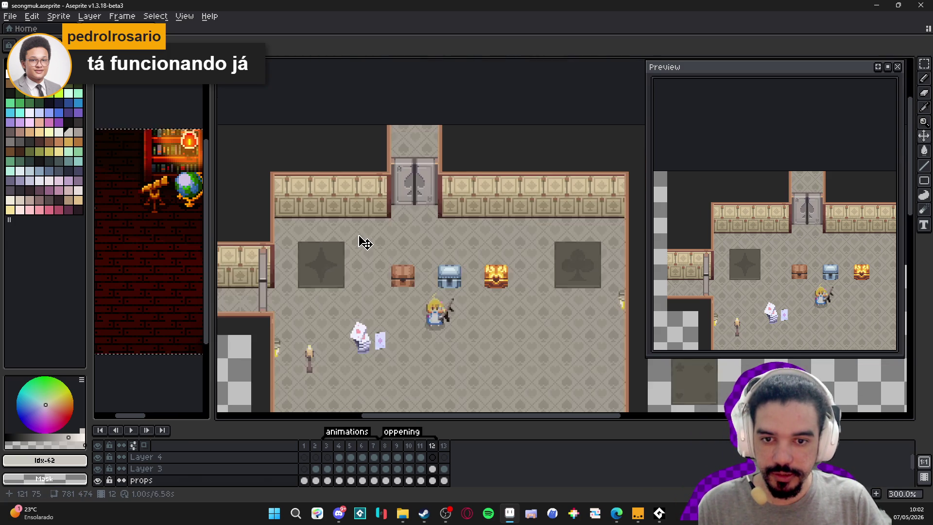
left_click_drag(405, 200, 403, 236)
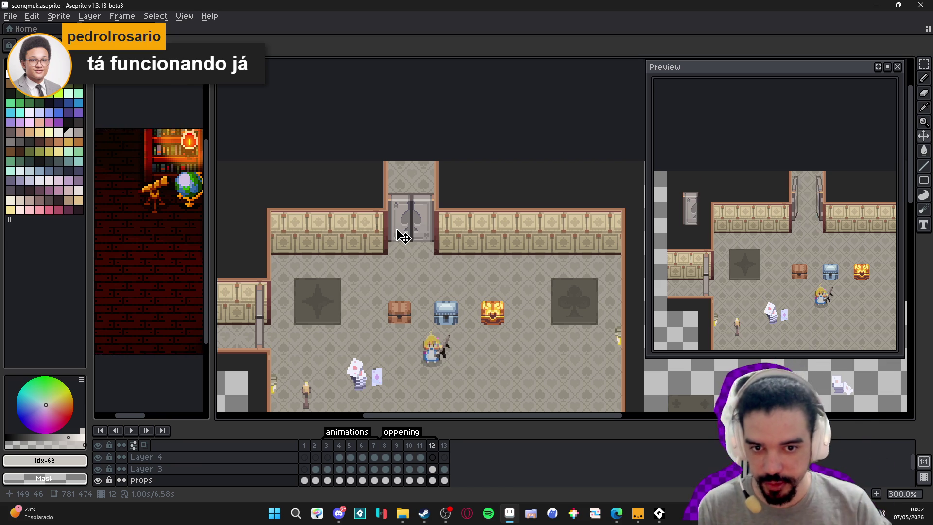
scroll(399, 234, "up", 3)
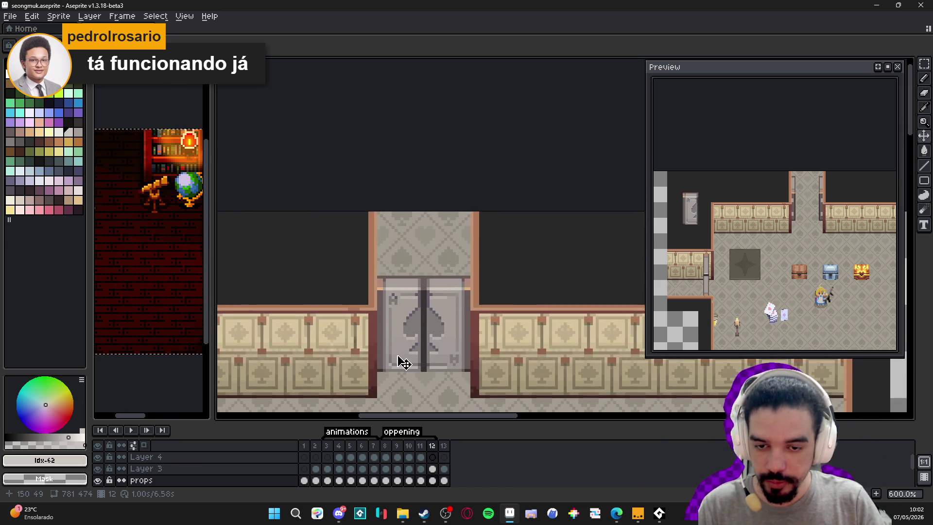
scroll(398, 362, "down", 1)
mouse_move(398, 360)
left_mouse_down()
mouse_move(398, 273)
mouse_move(408, 268)
left_mouse_up()
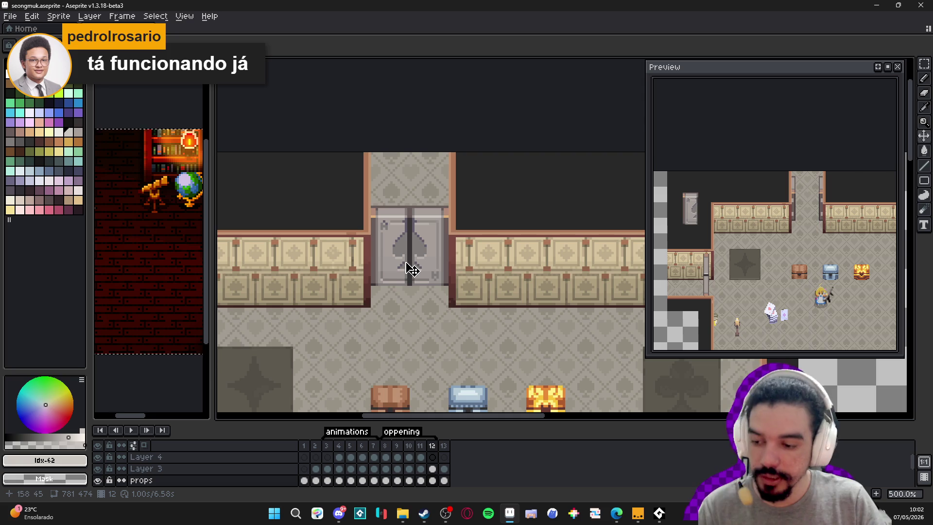
scroll(408, 268, "down", 1)
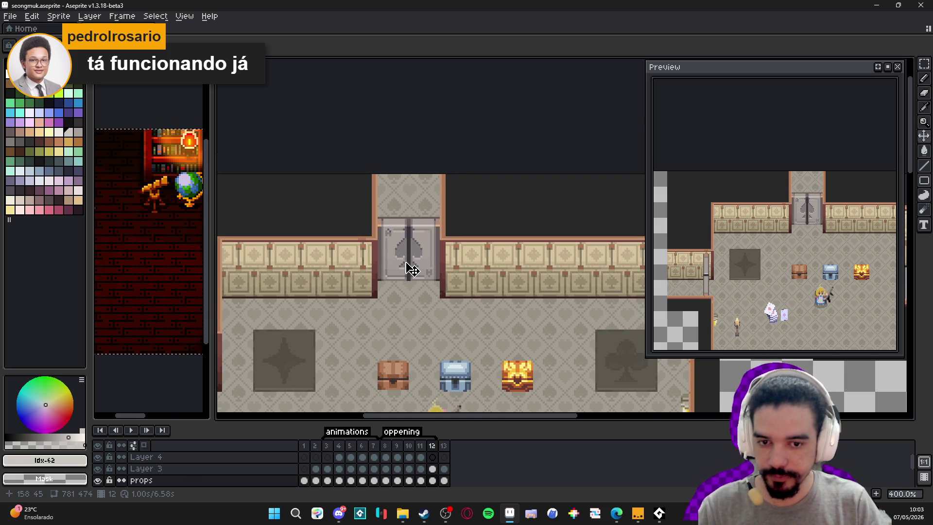
scroll(411, 268, "down", 1)
mouse_move(364, 296)
left_mouse_down()
mouse_move(388, 251)
mouse_move(396, 261)
left_mouse_up()
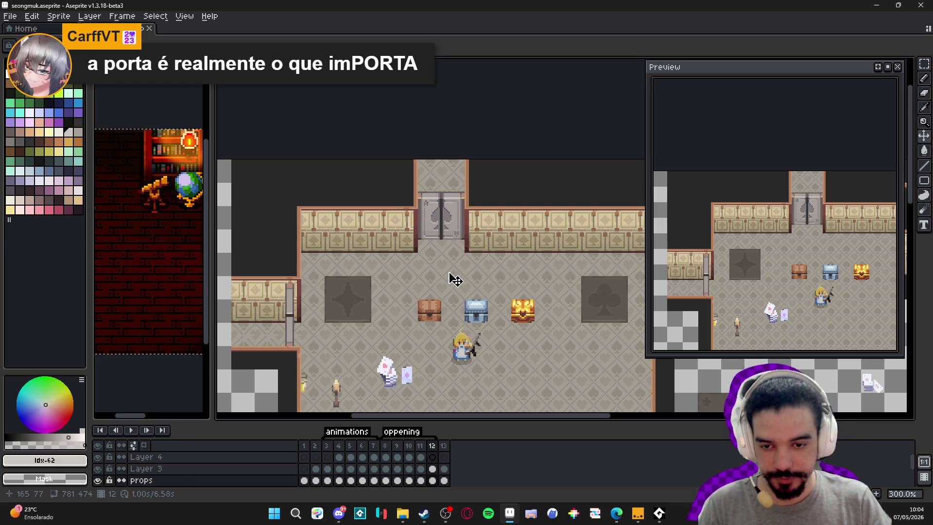
scroll(452, 277, "down", 3)
scroll(327, 321, "up", 2)
left_click(421, 453)
left_click(426, 453)
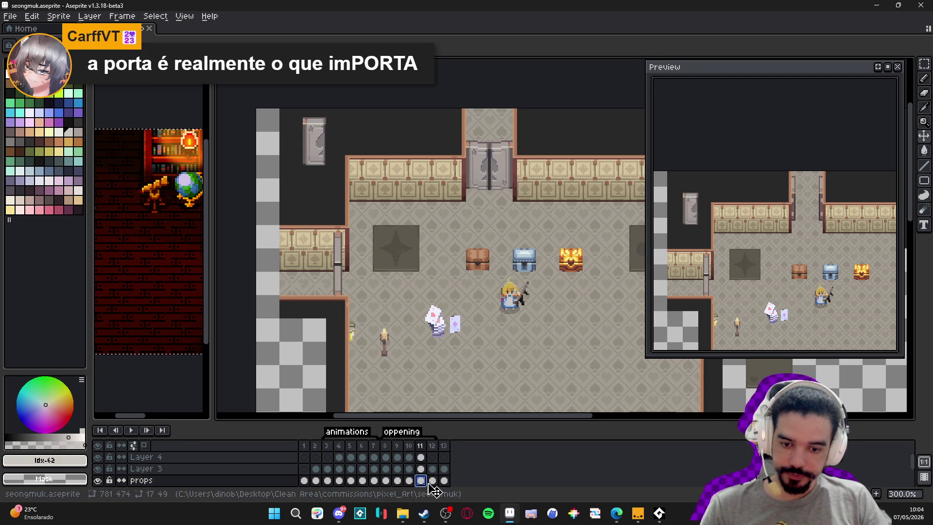
left_click(327, 481)
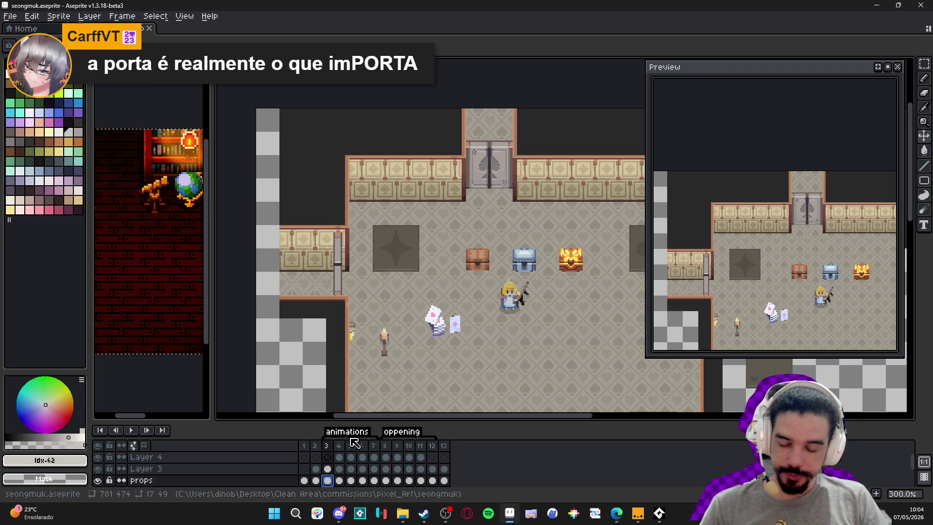
left_click(339, 481)
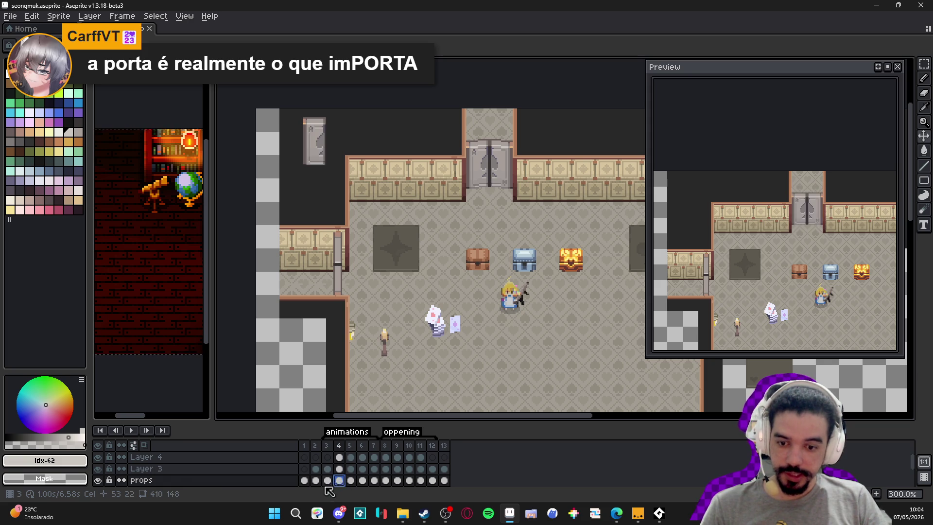
left_click(327, 481)
scroll(327, 478, "down", 1)
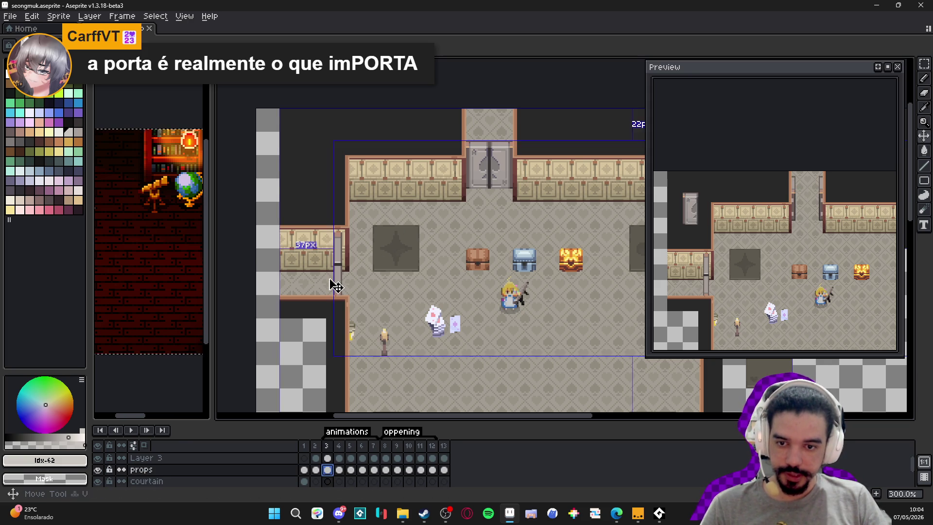
left_click(339, 470)
left_click(327, 470)
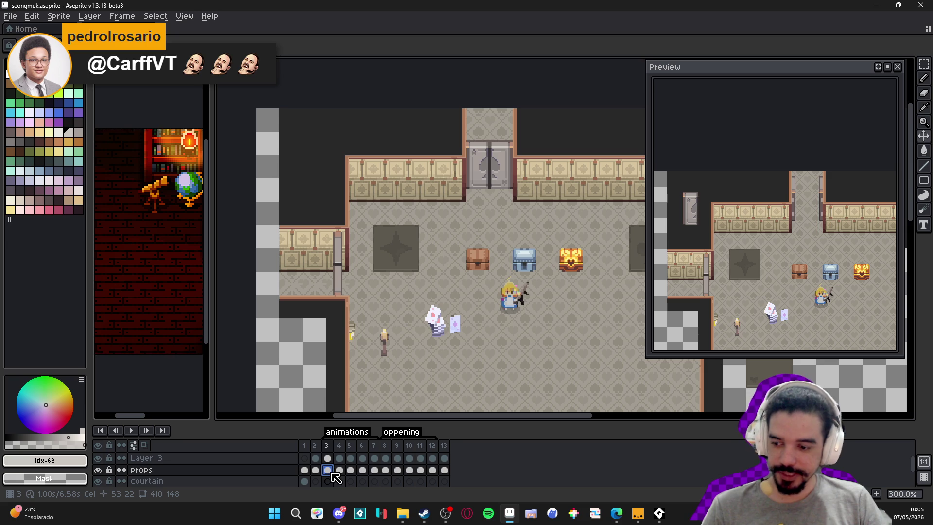
scroll(334, 275, "up", 3)
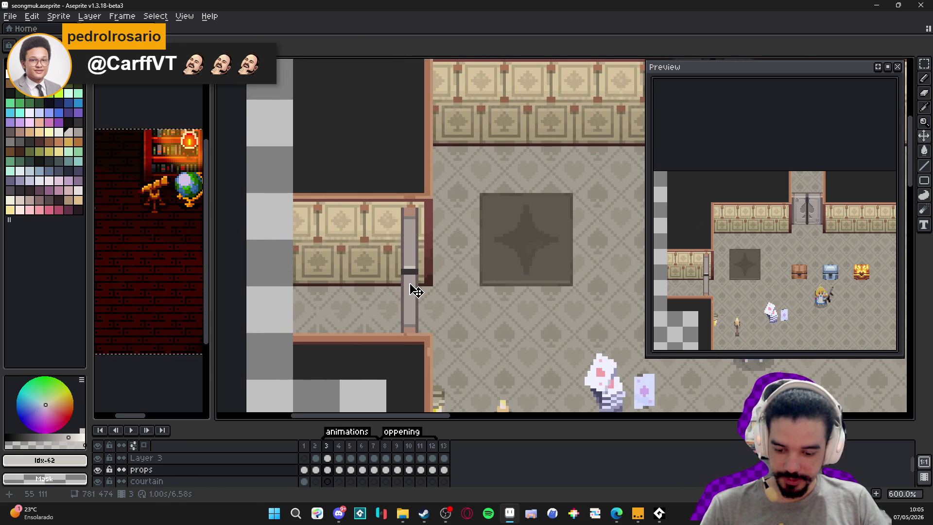
On frame 4, select the side door's lower half and tilt it slightly open
scroll(406, 275, "up", 3)
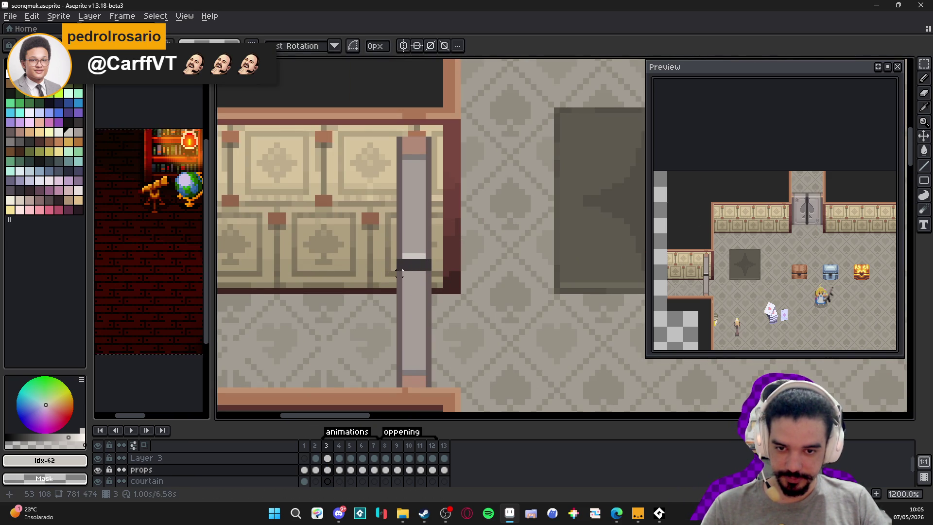
left_click(338, 469)
scroll(422, 316, "down", 4)
scroll(390, 302, "down", 1)
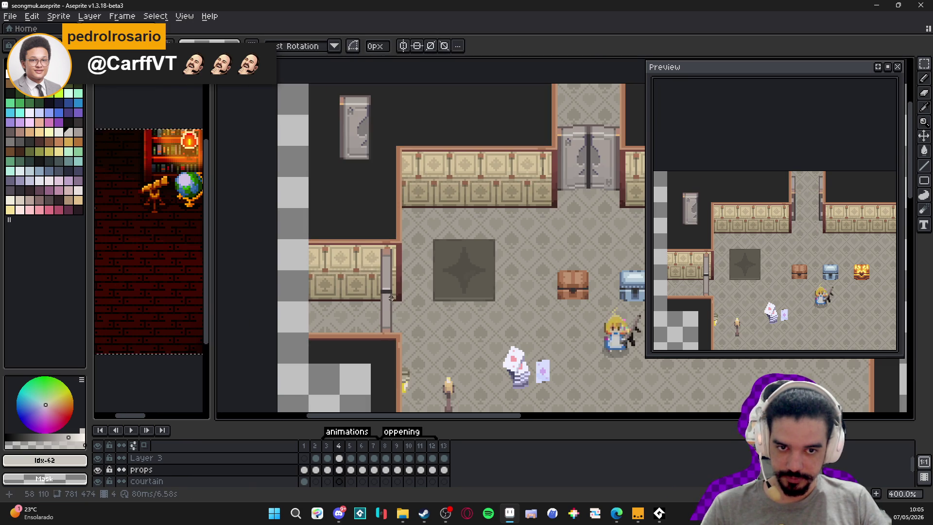
scroll(387, 298, "up", 3)
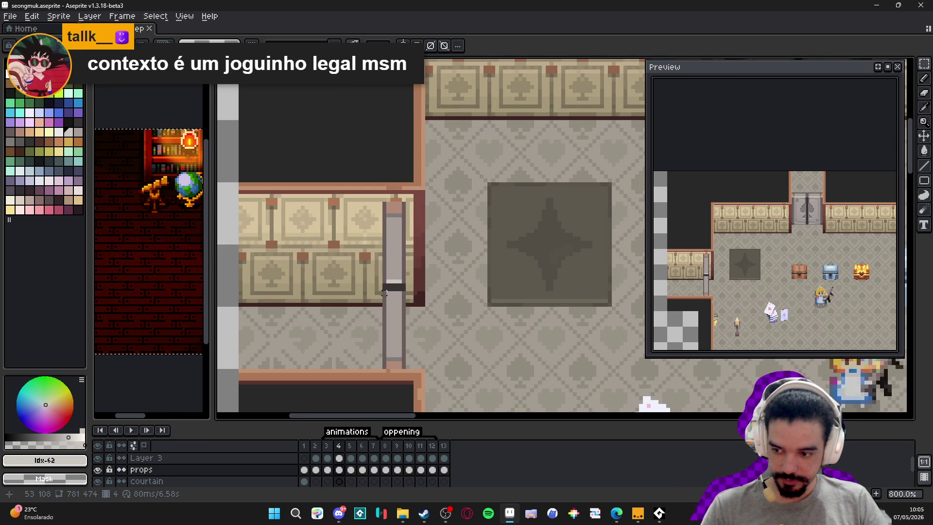
left_click_drag(385, 288, 405, 369)
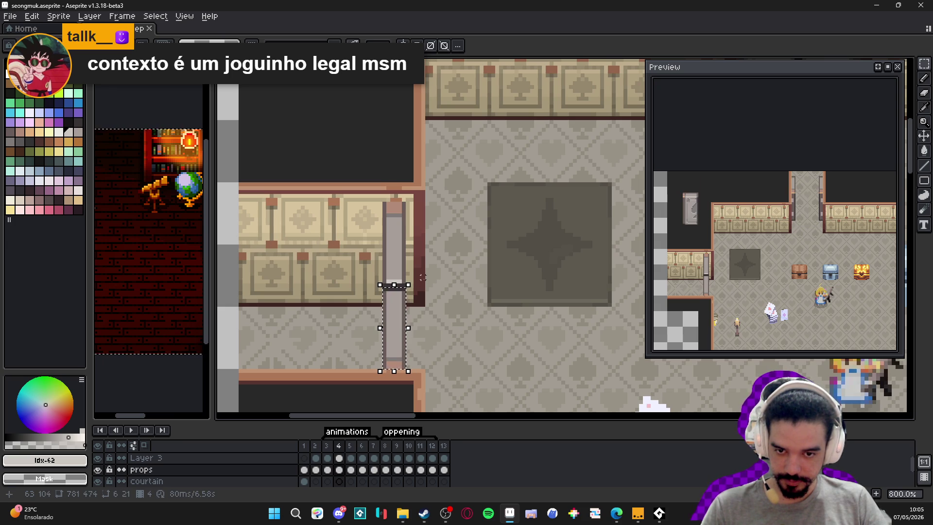
left_click_drag(416, 280, 420, 287)
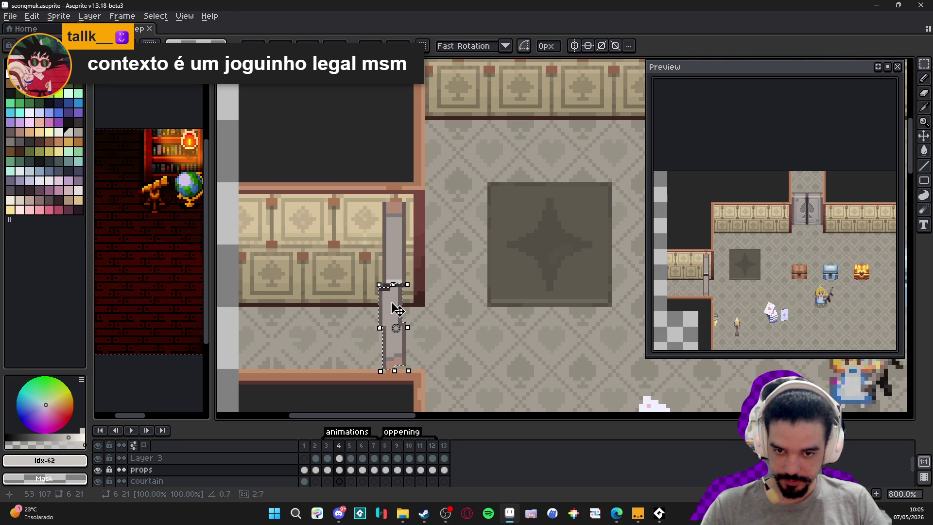
key("Return")
Pick the dark outline colour #695b59 and draw a line down the door's left edge
scroll(398, 343, "up", 3)
left_click(414, 351, "alt")
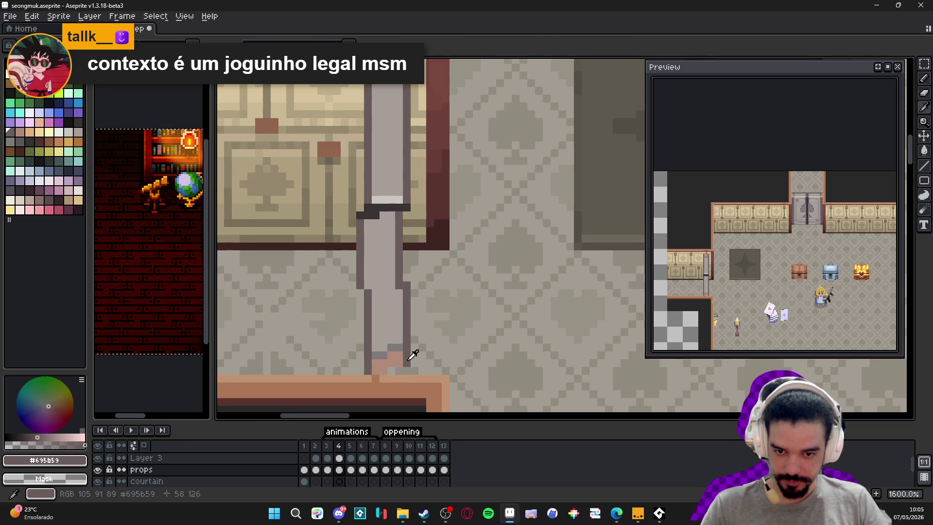
scroll(407, 370, "down", 3)
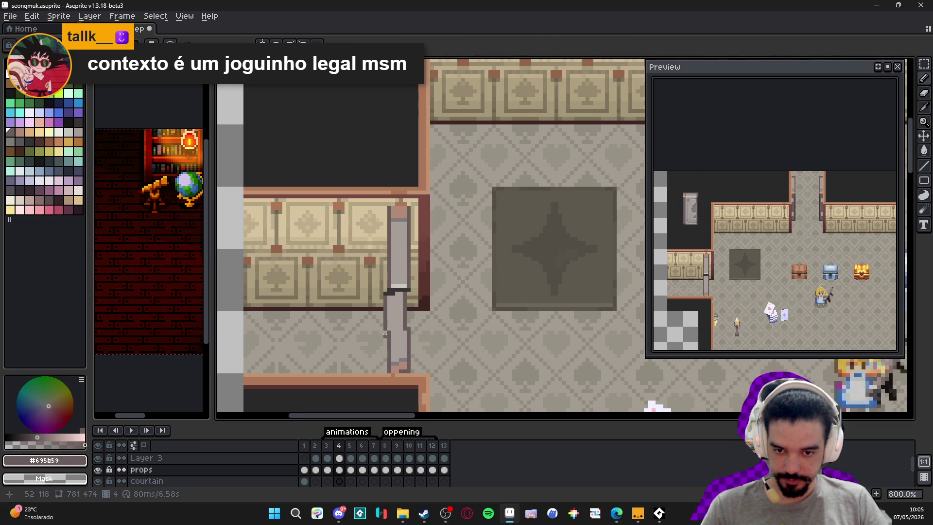
left_click_drag(385, 335, 386, 371)
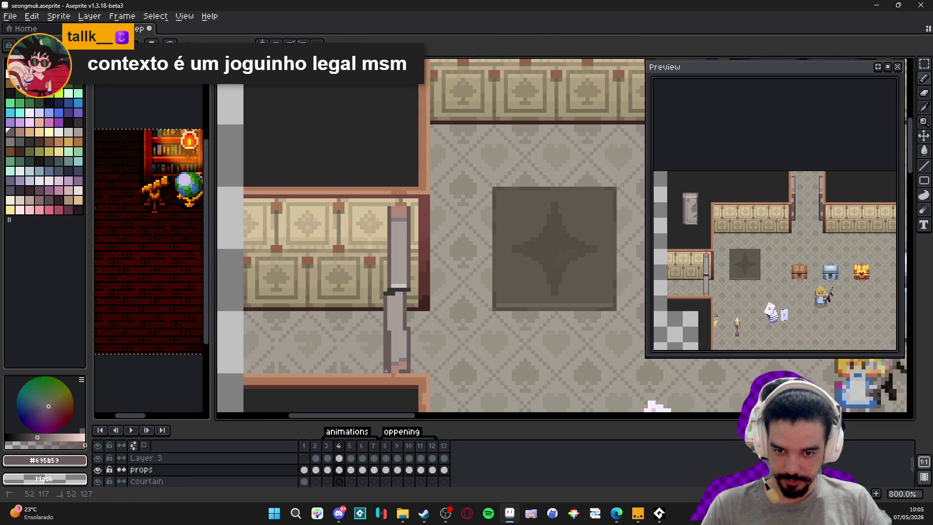
scroll(386, 370, "down", 3)
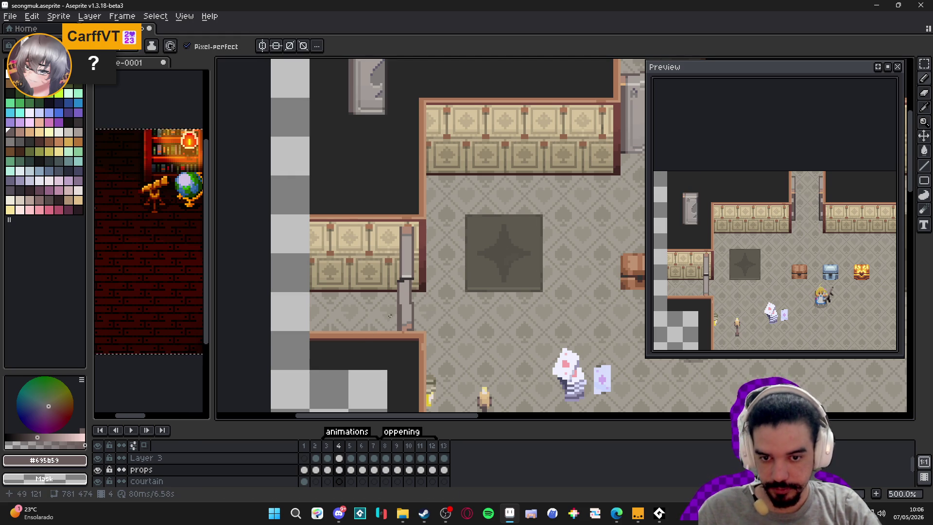
scroll(388, 316, "up", 2)
On frame 5, rotate the lower side-door panel about 63° and move it down-left onto the floor
key("v")
key("b")
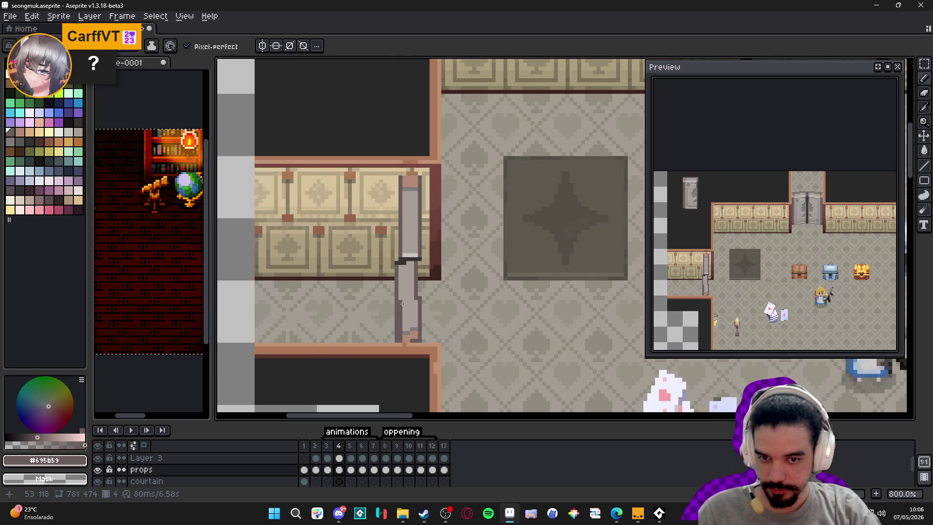
left_click(327, 470)
left_click(350, 470)
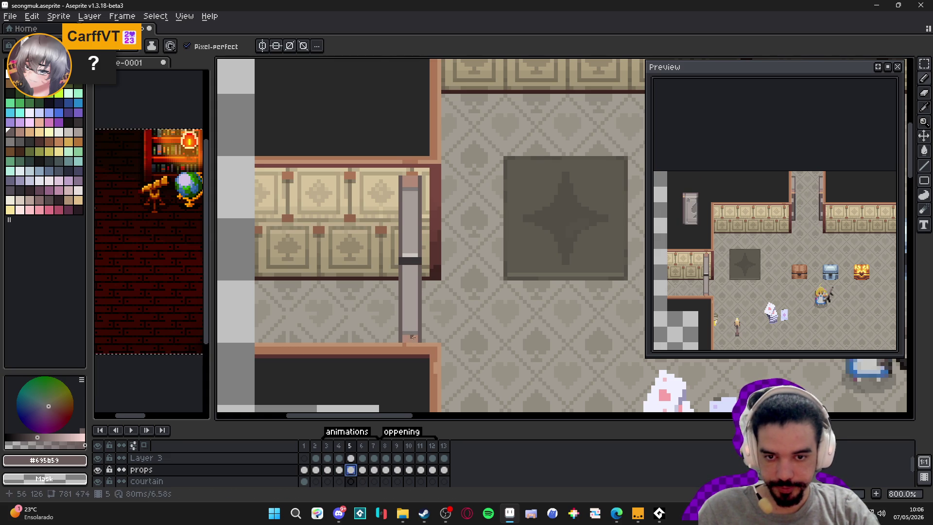
key("m")
mouse_move(392, 265)
left_mouse_down()
mouse_move(421, 341)
mouse_move(424, 258)
mouse_move(395, 250)
mouse_move(379, 258)
left_mouse_up()
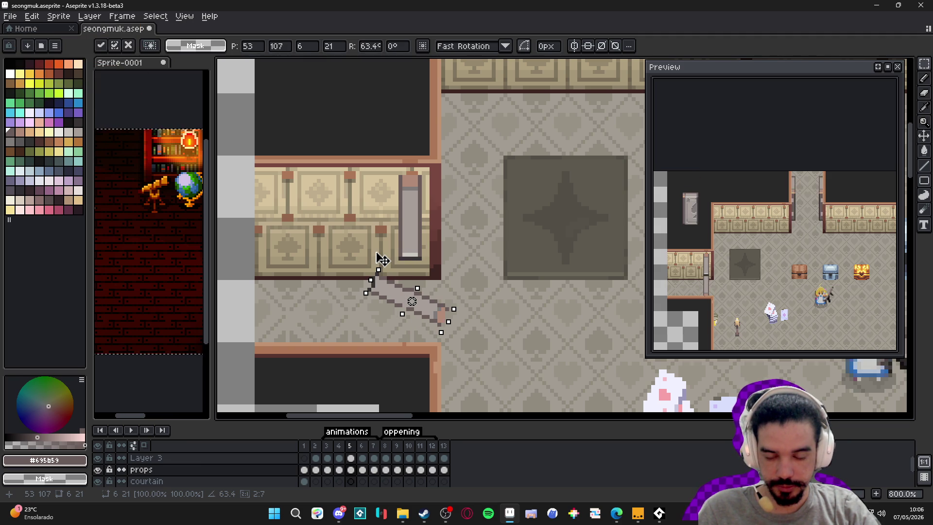
mouse_move(389, 284)
left_mouse_down()
mouse_move(335, 299)
mouse_move(357, 313)
left_mouse_up()
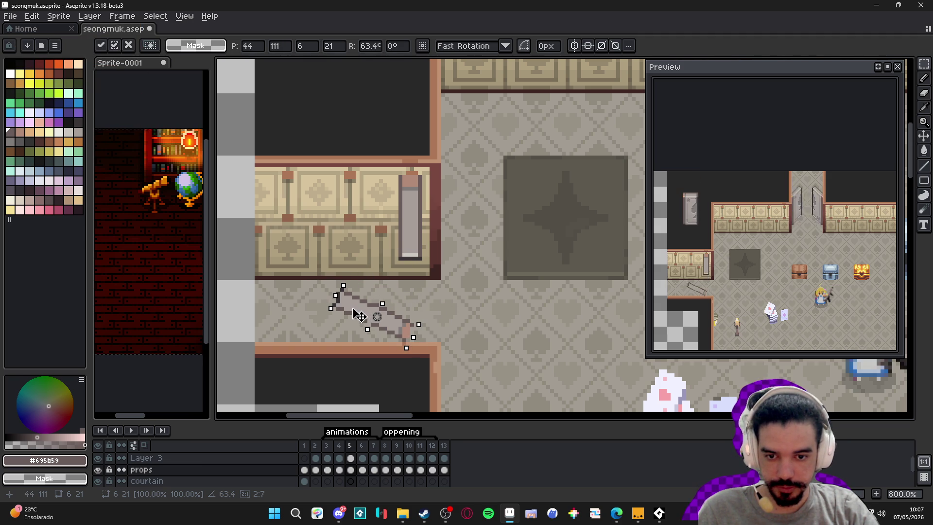
left_click(347, 447)
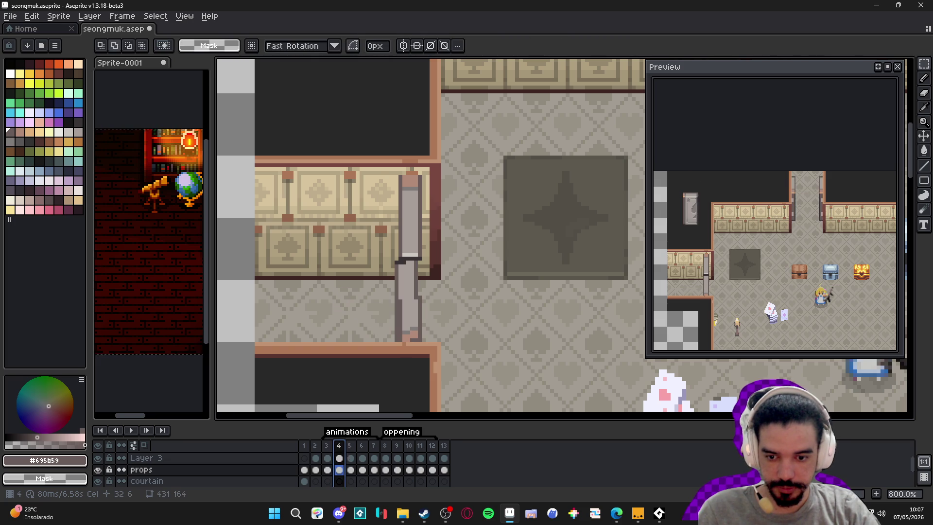
Compare against frame 4, then add dark outline pixels along the swung door's edge on frame 5
left_click(352, 457)
left_click(339, 446)
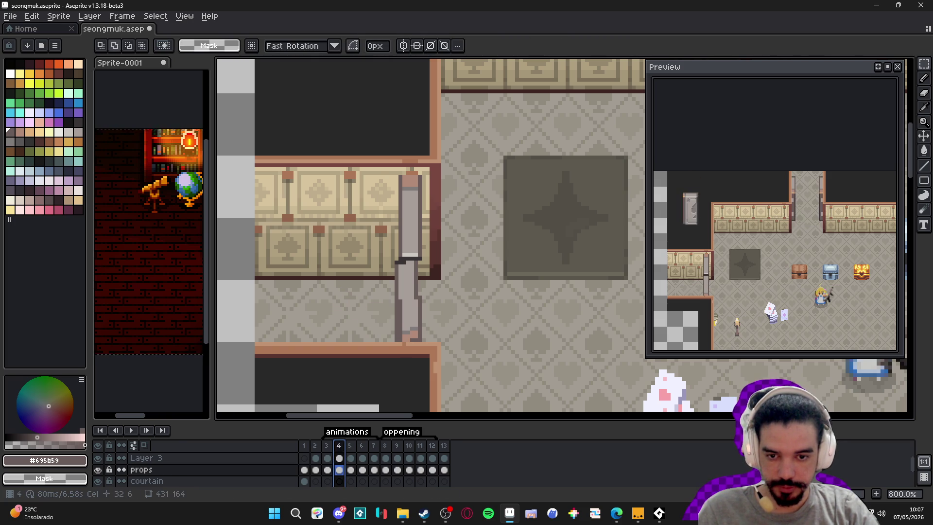
left_click(350, 446)
key("b")
scroll(413, 314, "up", 3)
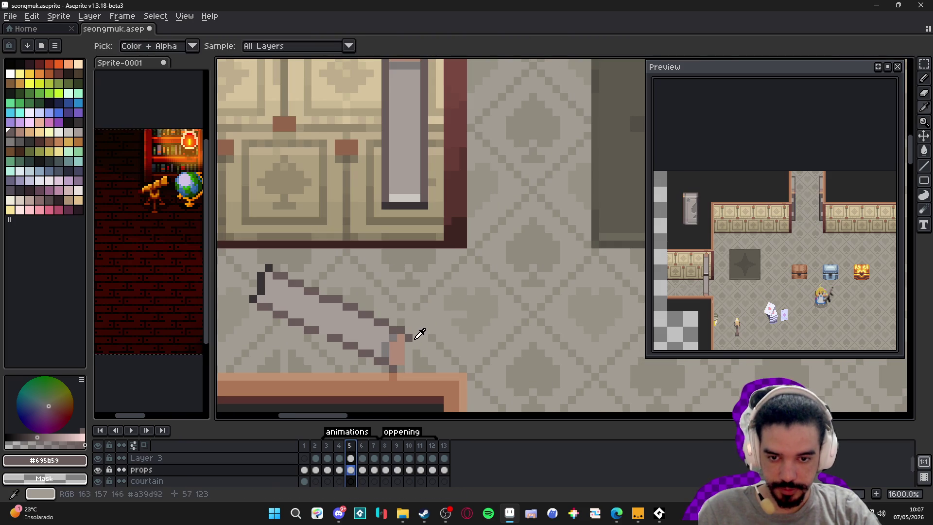
left_click(407, 345)
left_click(407, 362)
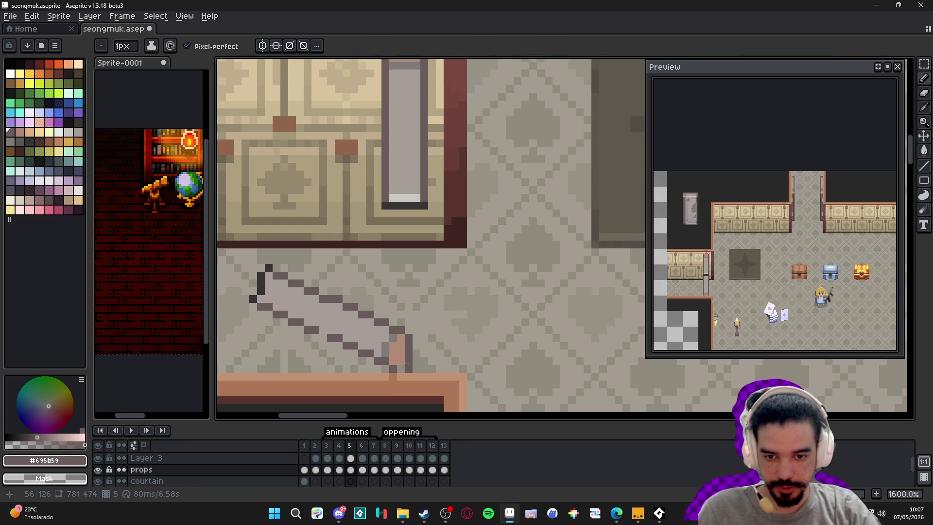
scroll(403, 366, "down", 4)
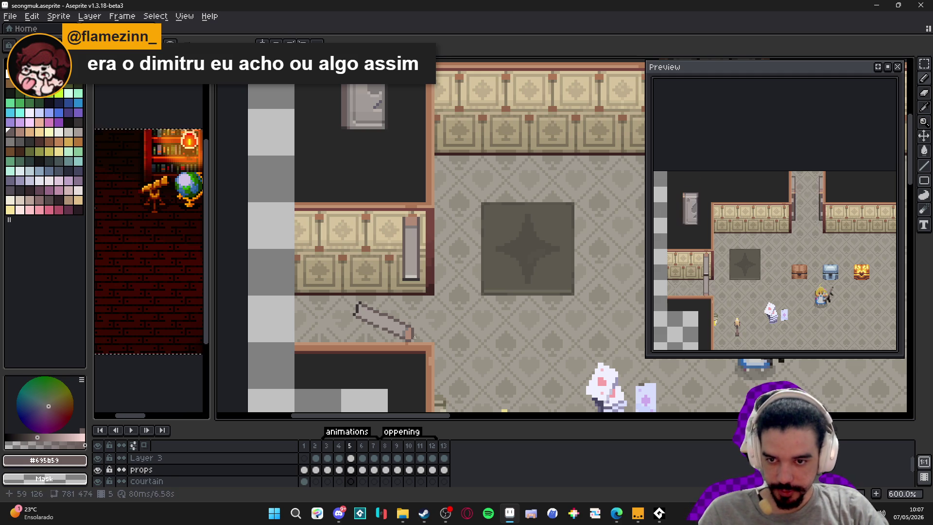
scroll(357, 315, "up", 4)
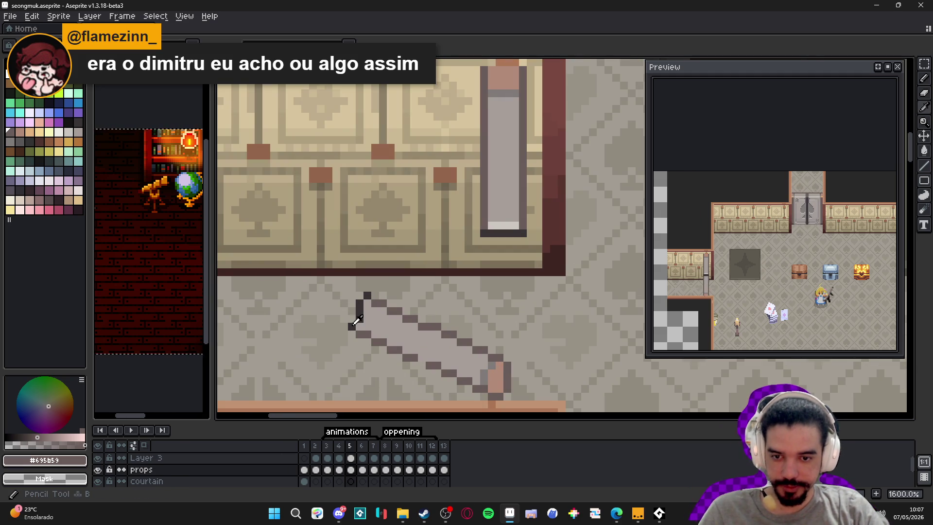
left_click(354, 324, "alt")
scroll(357, 320, "down", 4)
left_click(382, 338)
scroll(381, 338, "up", 4)
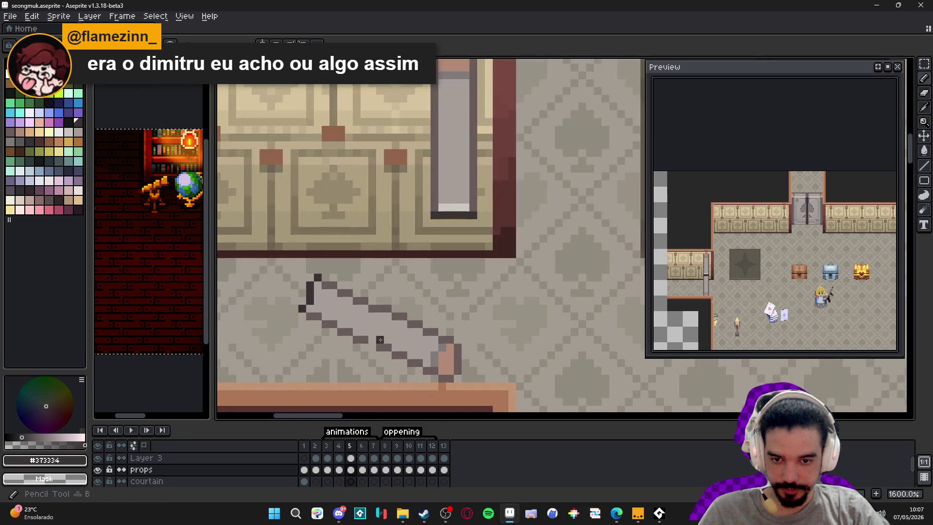
key("ctrl+z")
left_click(377, 349, "alt")
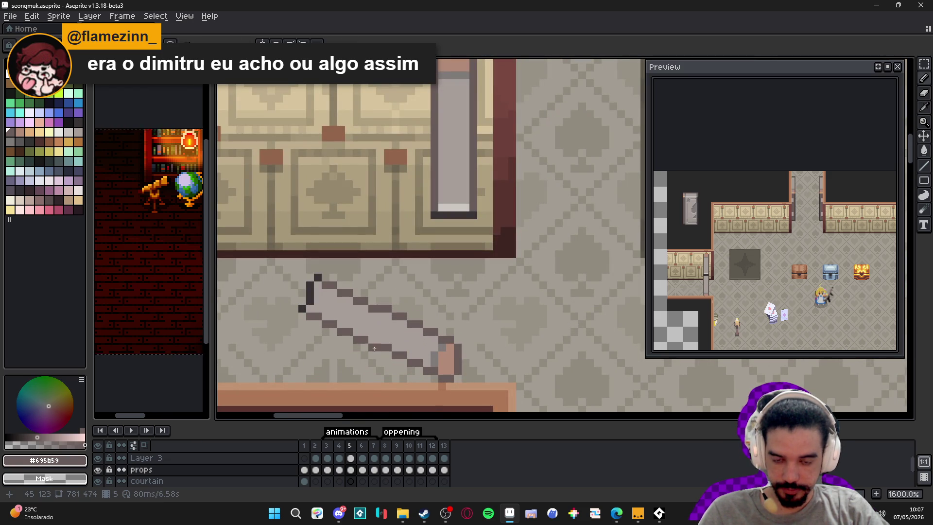
scroll(371, 347, "down", 3)
scroll(409, 338, "up", 2)
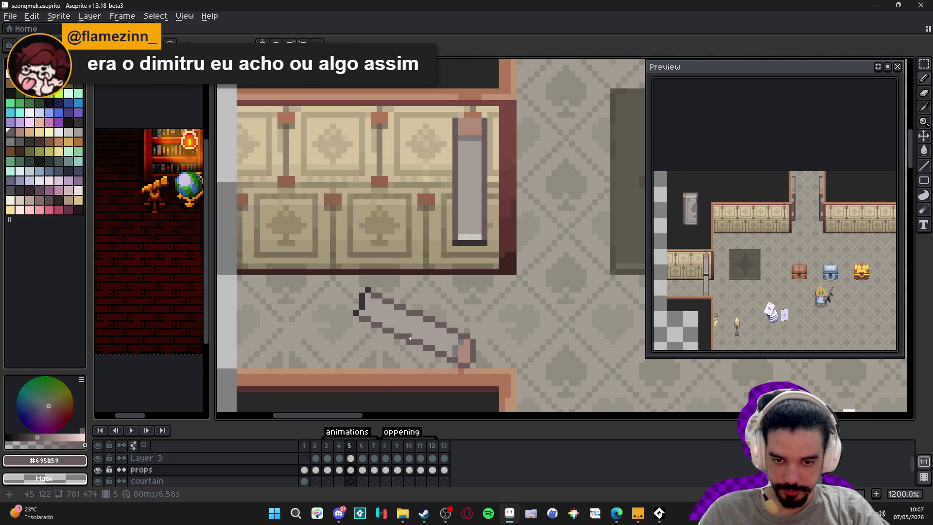
scroll(410, 338, "down", 4)
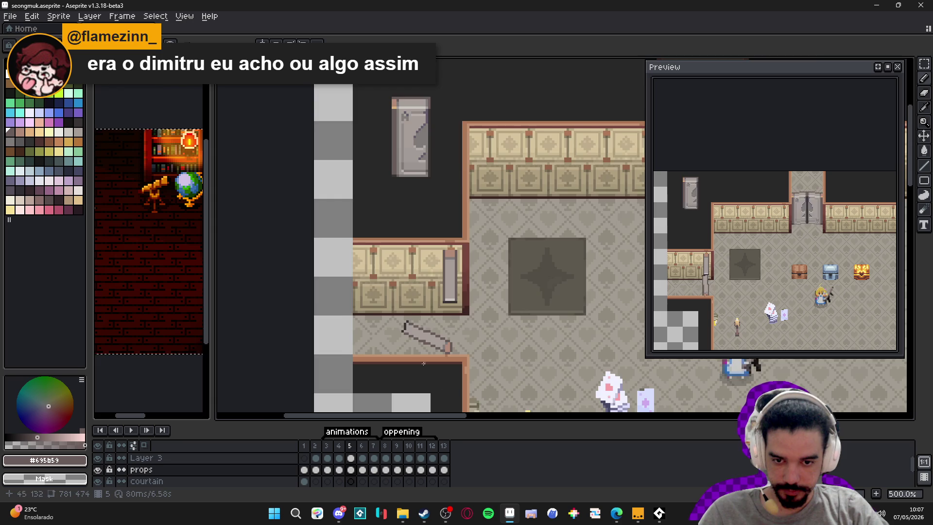
scroll(443, 310, "up", 4)
scroll(441, 317, "down", 3)
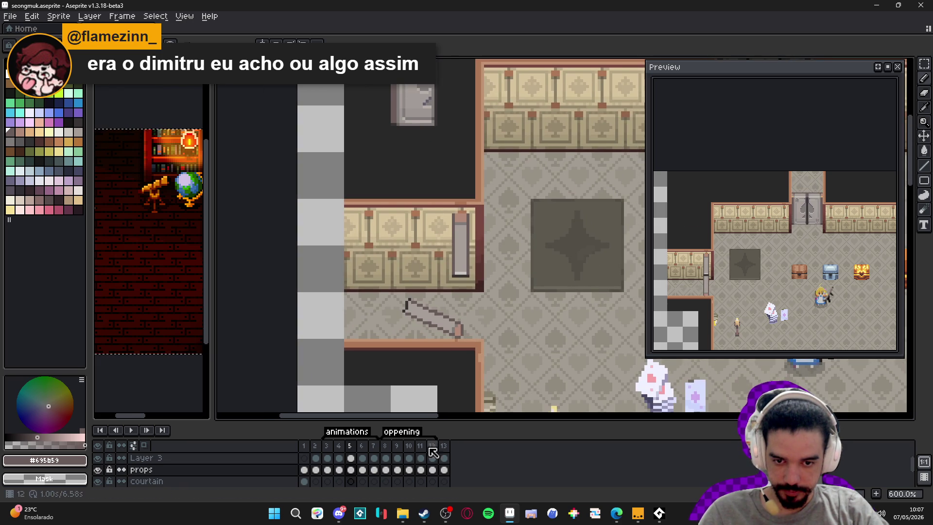
On frame 6, rotate the upright door panel 90° and move it down-left to lie flat near the bottom wall
left_click(341, 446)
left_click(350, 446)
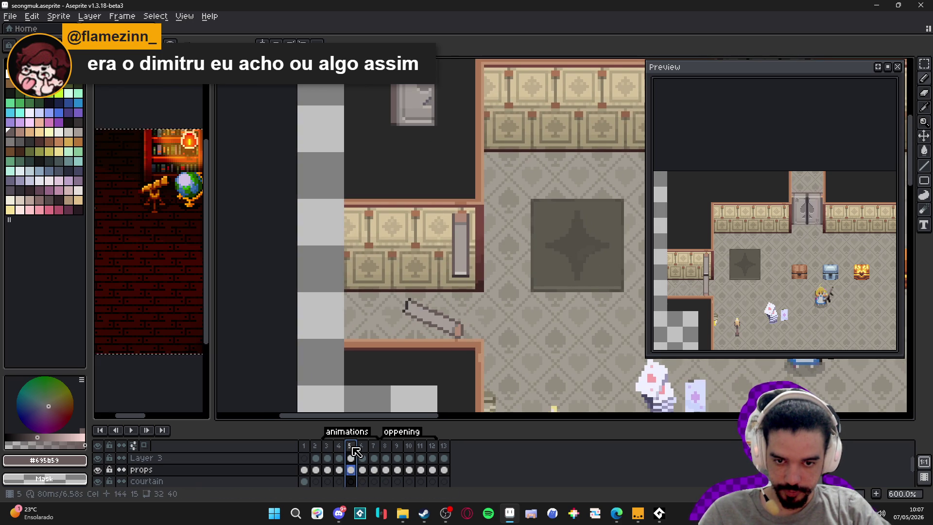
left_click(362, 446)
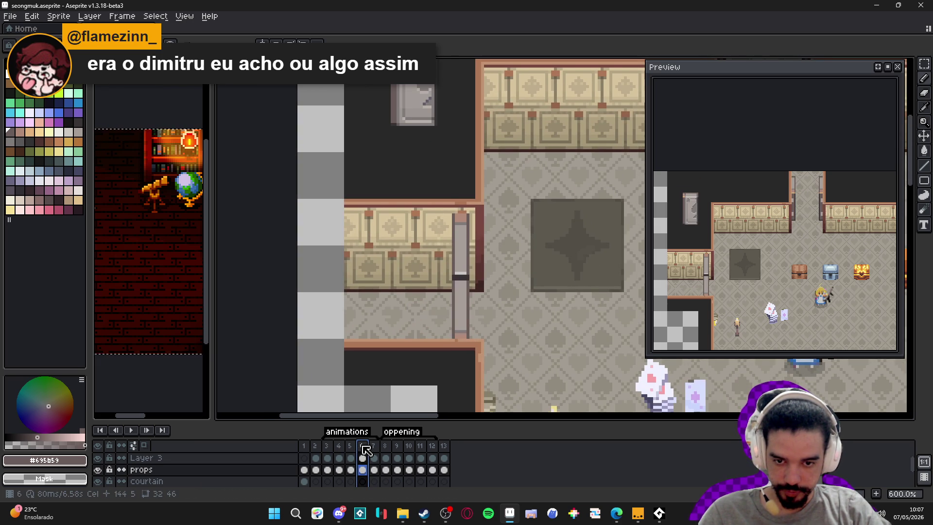
left_click(350, 447)
left_click(362, 448)
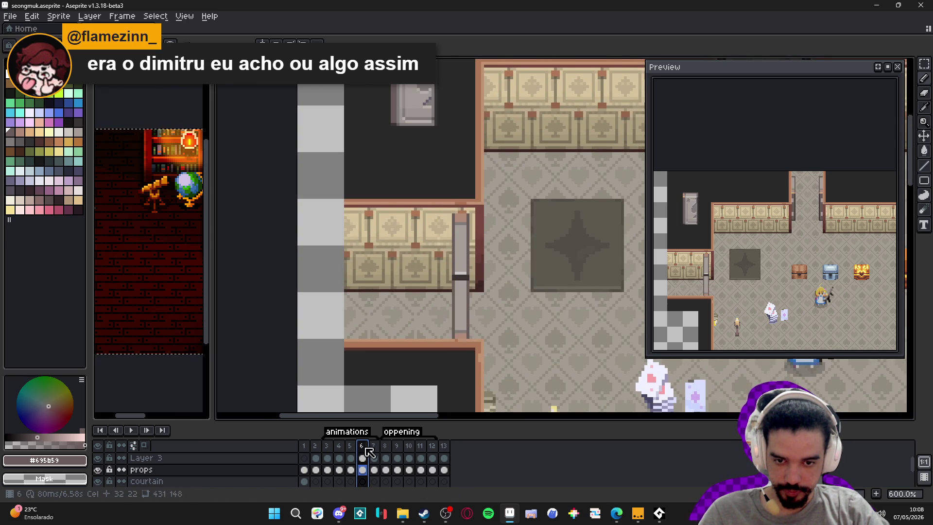
scroll(471, 337, "up", 1)
scroll(471, 338, "up", 2)
key("m")
mouse_move(442, 227)
left_mouse_down()
mouse_move(462, 351)
mouse_move(476, 347)
left_mouse_up()
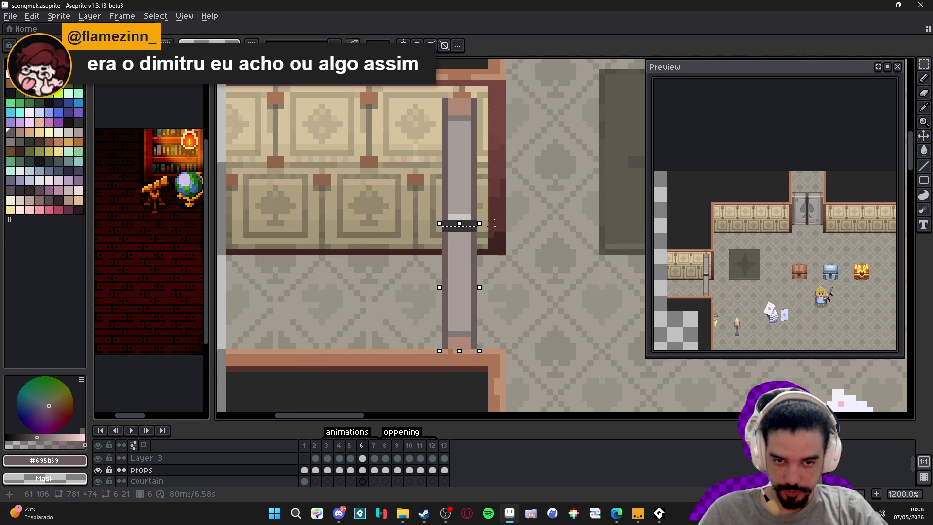
mouse_move(487, 218)
left_mouse_down()
mouse_move(322, 198)
mouse_move(396, 271)
left_mouse_up()
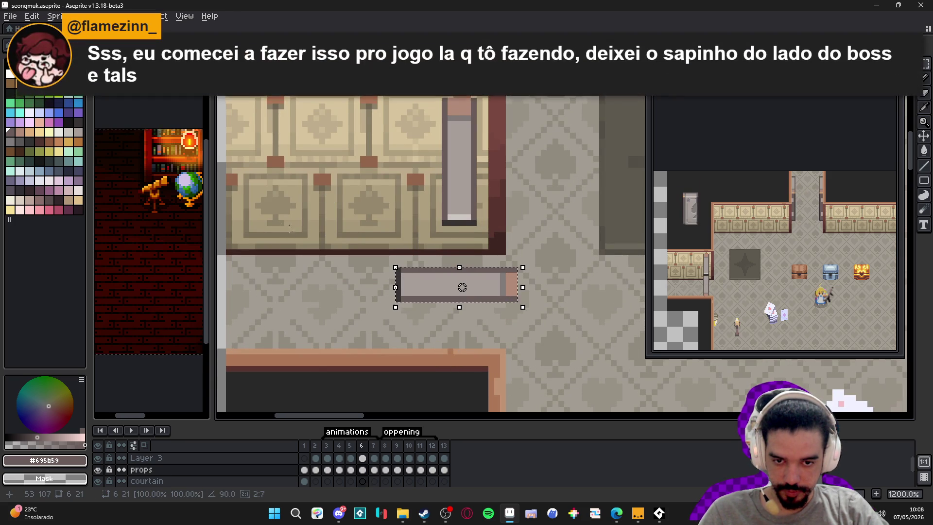
mouse_move(469, 303)
left_mouse_down()
mouse_move(381, 252)
mouse_move(374, 334)
left_mouse_up()
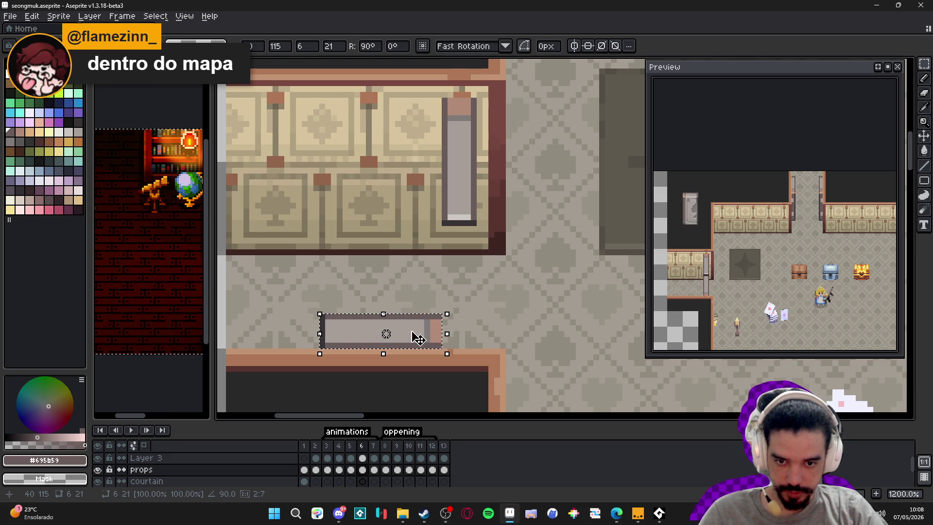
key("Return")
On frame 2, repaint the grey door bar's bottom pixels with doorframe pink and bar grey
left_click(316, 446)
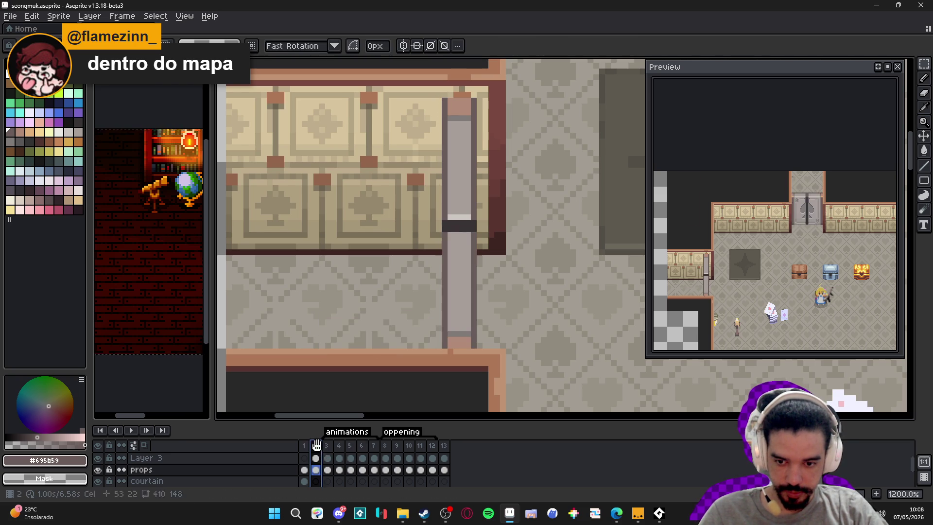
key("b")
scroll(452, 340, "up", 1)
left_click(461, 334, "alt")
left_click(454, 330)
left_click(475, 329)
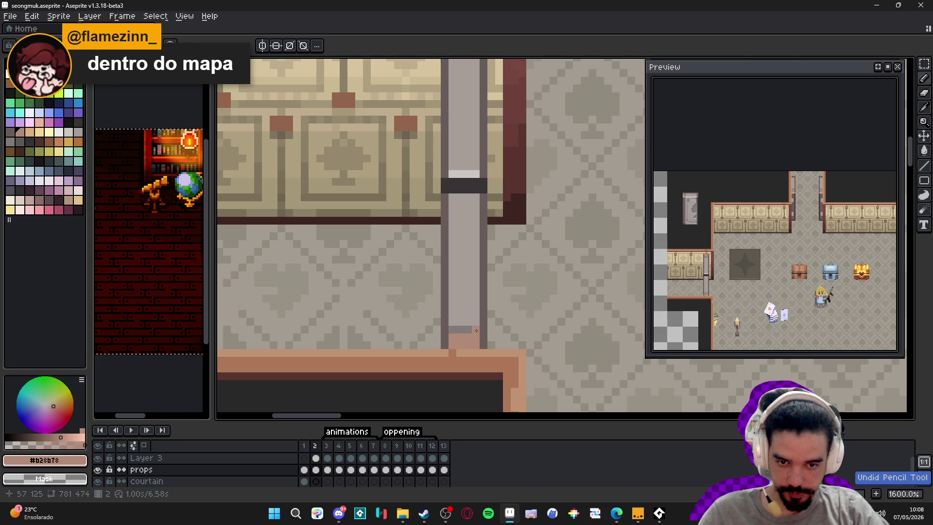
left_click(471, 323, "alt")
left_click(459, 323)
left_click(461, 338, "alt")
left_click(473, 330)
scroll(472, 335, "down", 3)
scroll(473, 336, "down", 1)
On frame 4, paint dark-grey and pink pixels at the door bar's foot where it meets the wall base
left_click(328, 447)
scroll(477, 321, "up", 3)
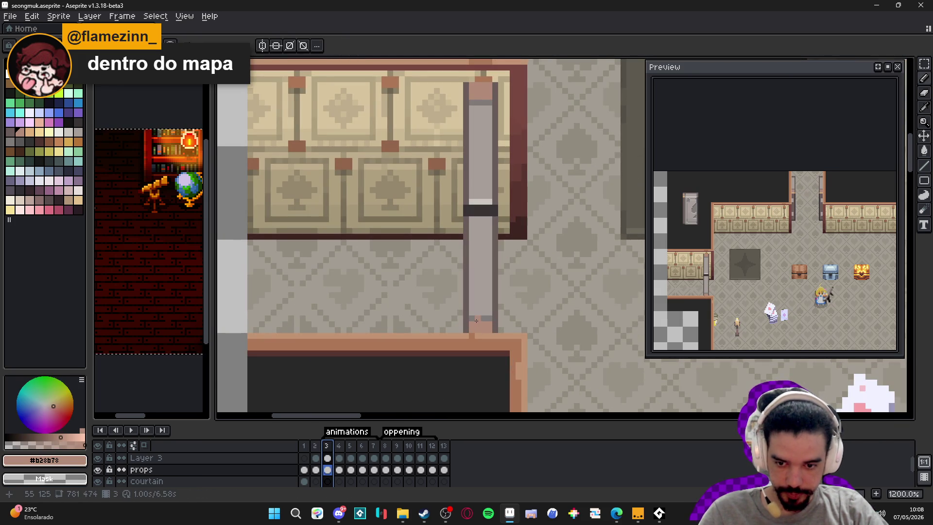
left_click(475, 313, "alt")
left_click(485, 322, "alt")
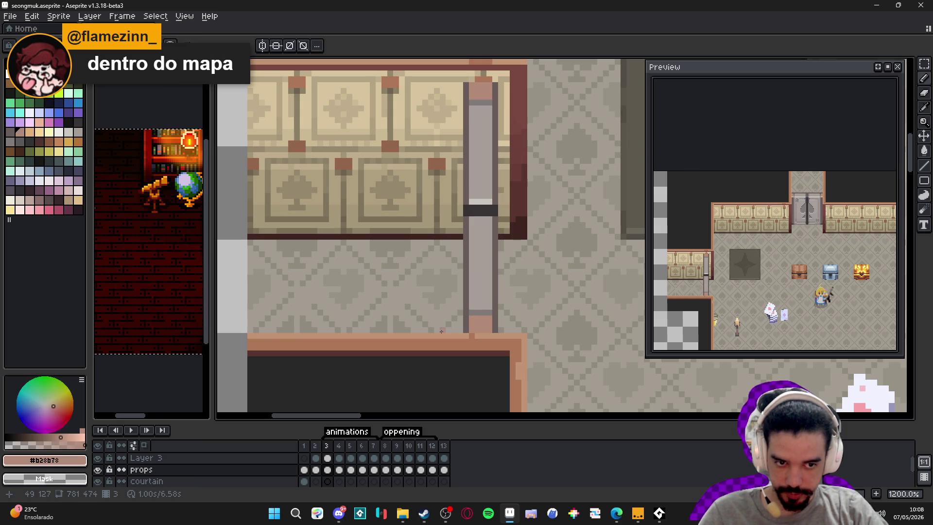
left_click(338, 446)
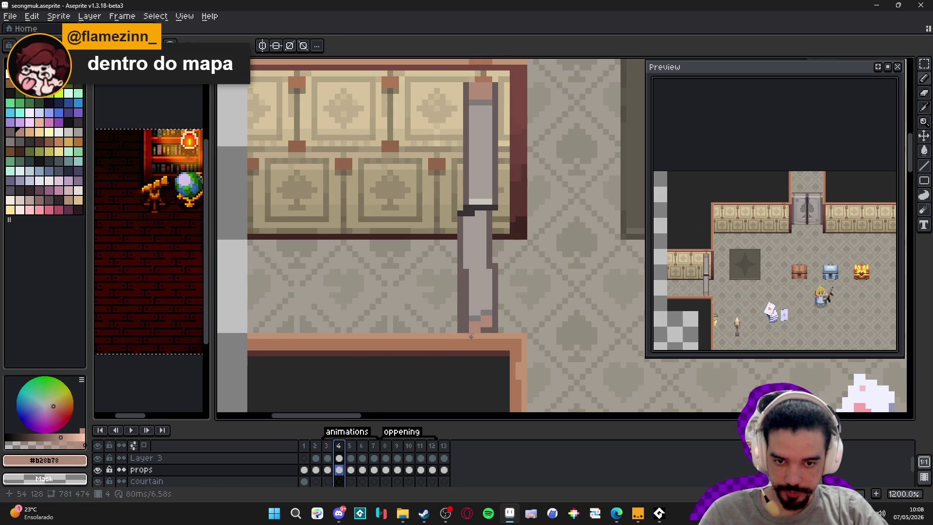
scroll(491, 318, "up", 3)
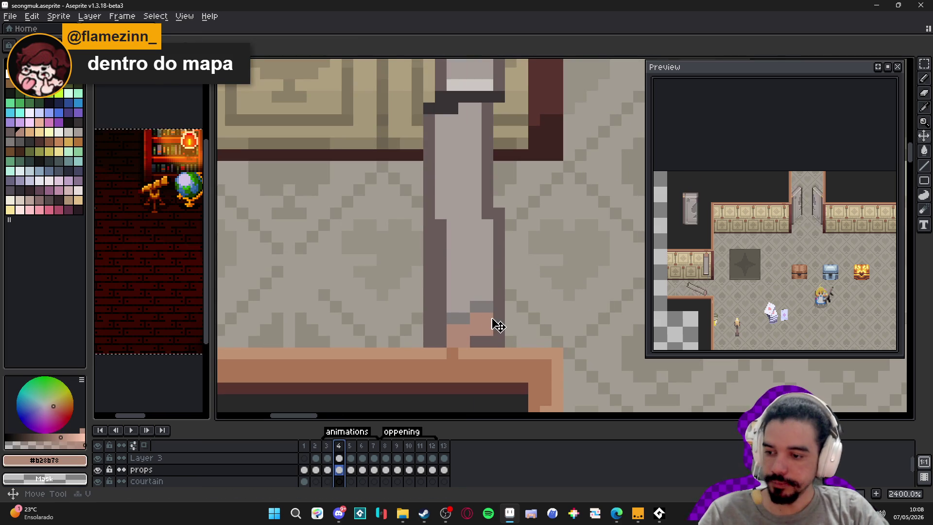
key("b")
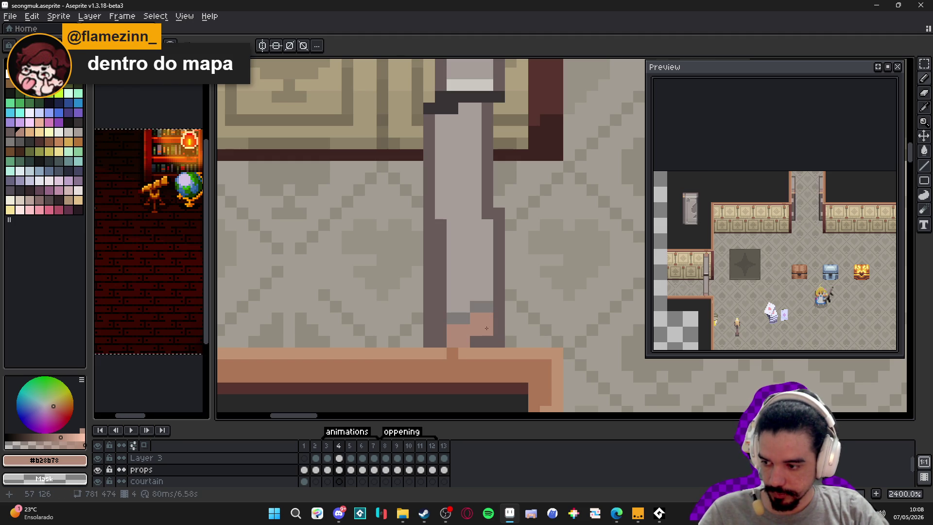
scroll(485, 320, "up", 1)
left_click(480, 303, "alt")
left_click(480, 286)
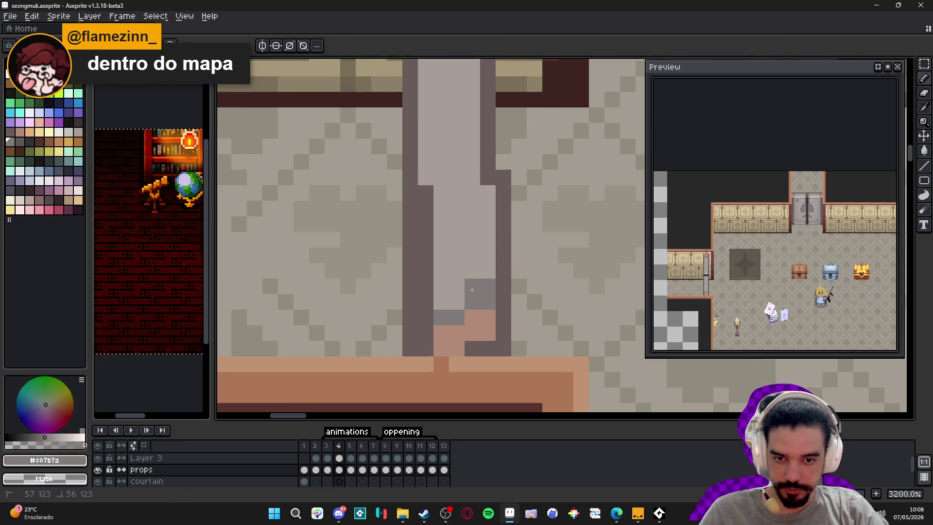
left_click(448, 302)
left_click(486, 320, "alt")
left_click(480, 302)
left_click(454, 311)
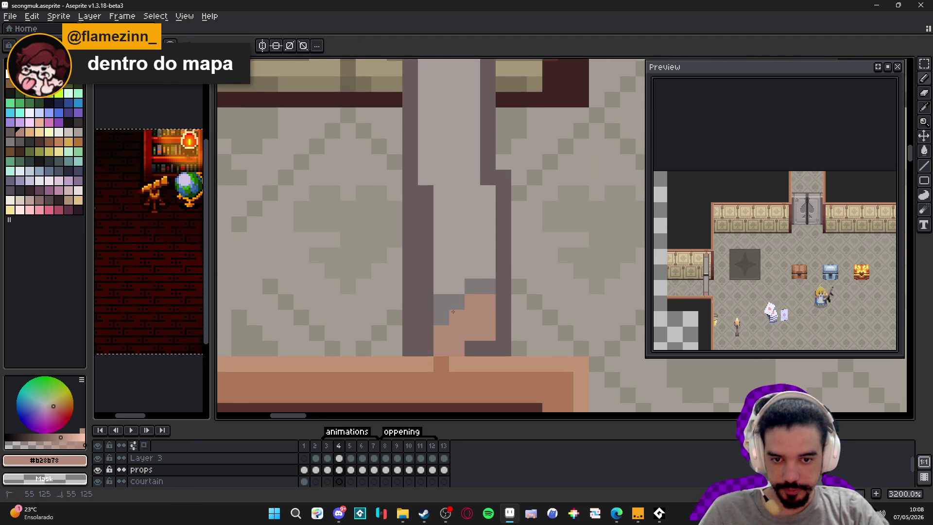
left_click(443, 313)
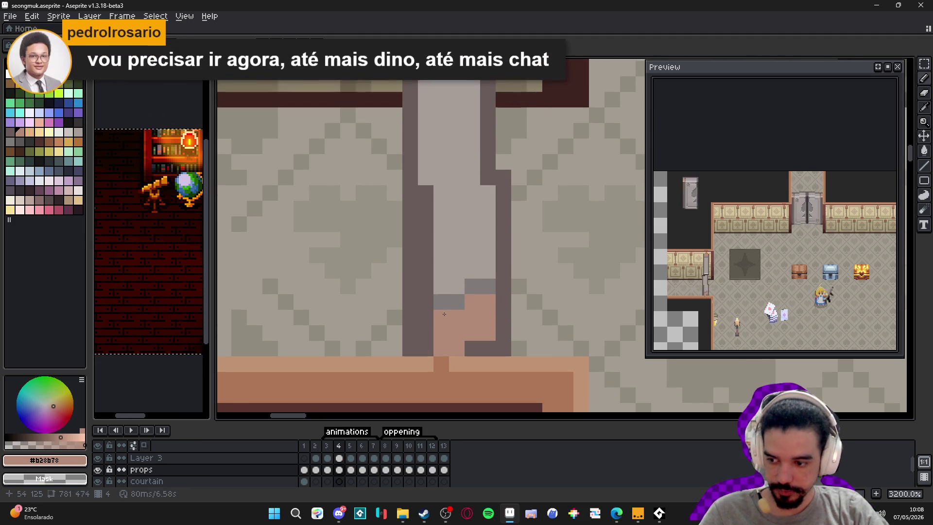
scroll(444, 313, "down", 4)
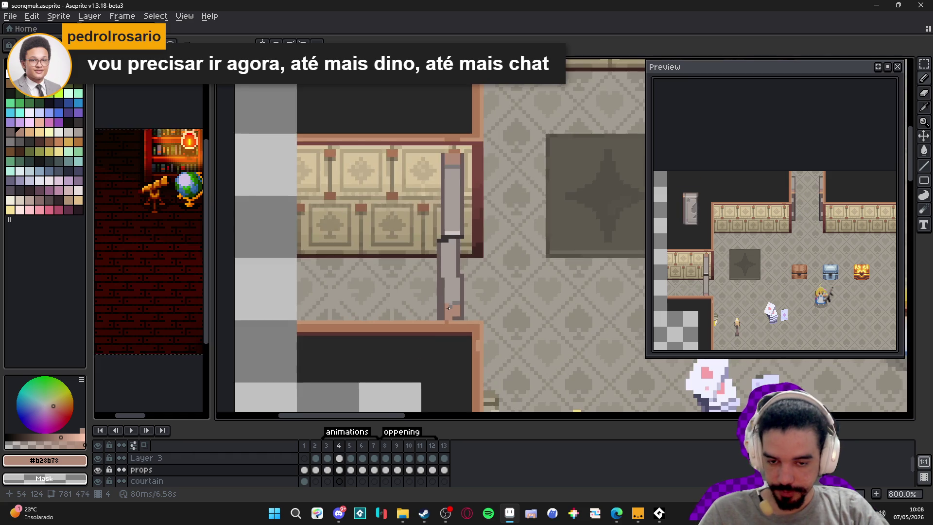
Copy frame 6's horizontal grey door bar and paste it into frame 7
left_click(363, 447)
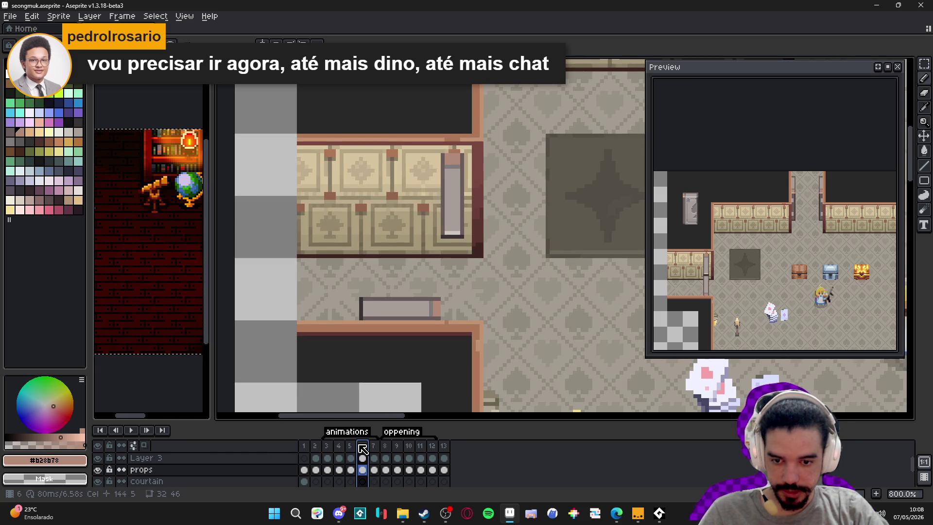
left_click(369, 447)
left_click(362, 446)
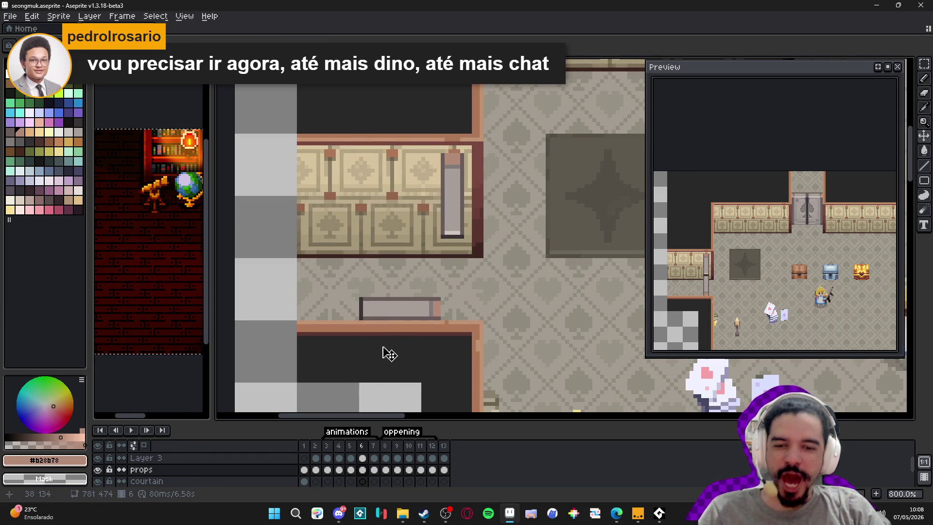
scroll(393, 324, "up", 2)
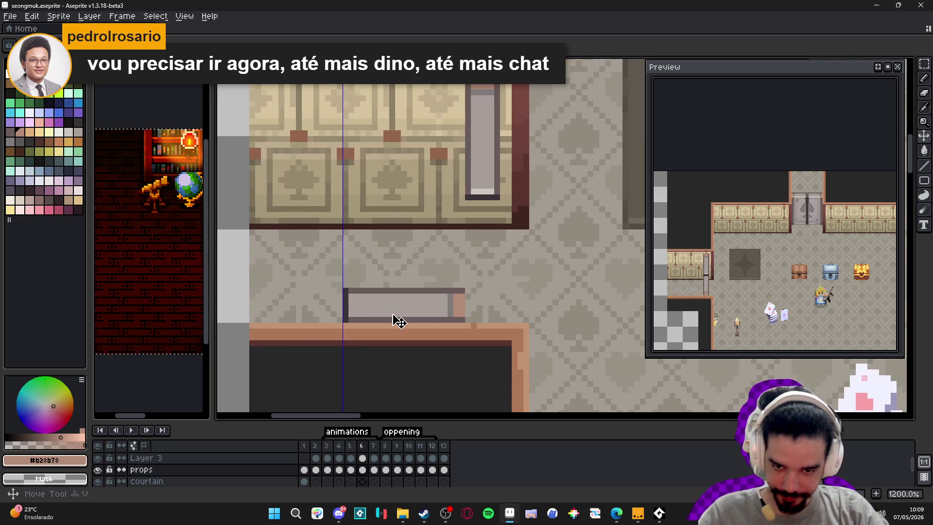
key("m")
left_click_drag(307, 276, 505, 324)
key("ctrl+d")
left_click(379, 470)
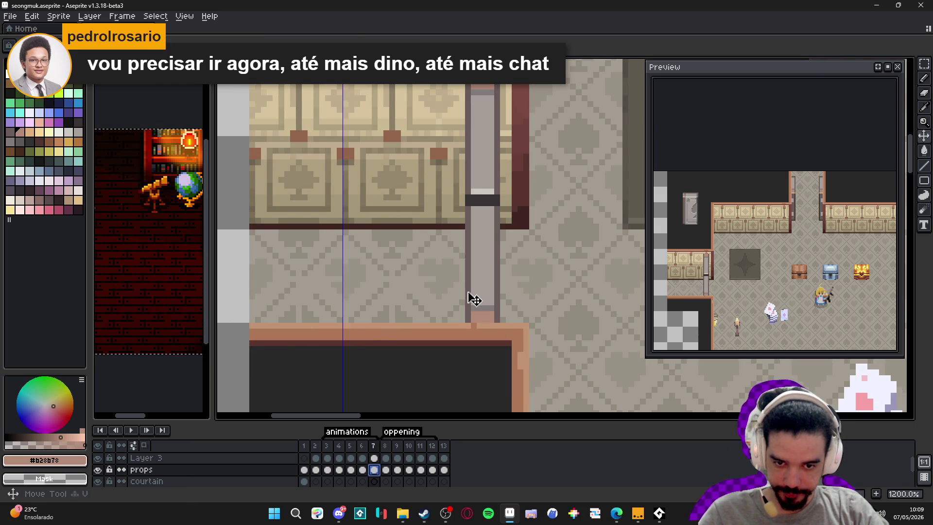
key("ctrl+v")
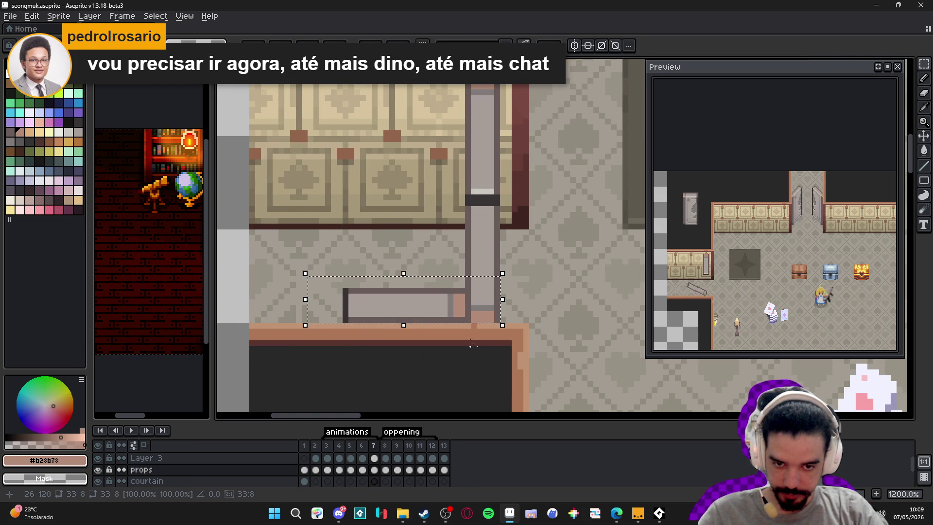
key("Return")
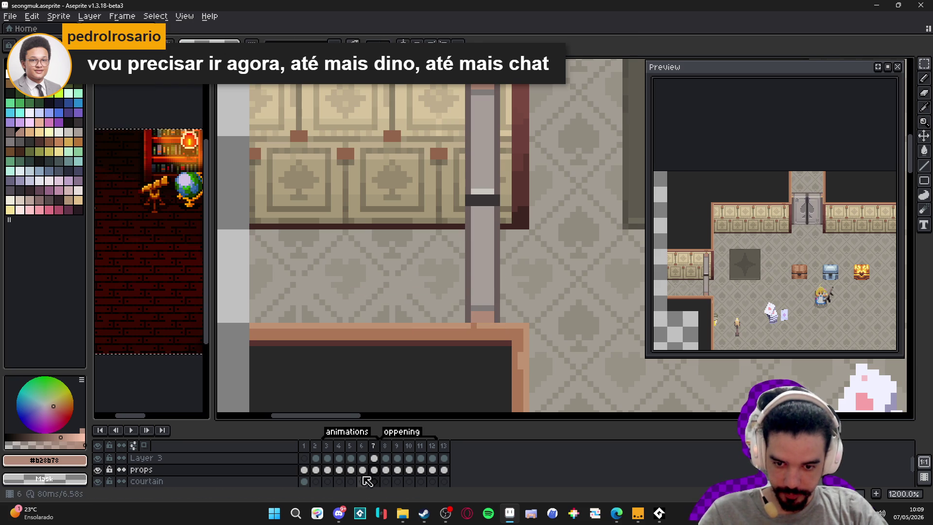
Shorten frame 6's horizontal bar by one pixel from the top
left_click(363, 470)
left_click(374, 470)
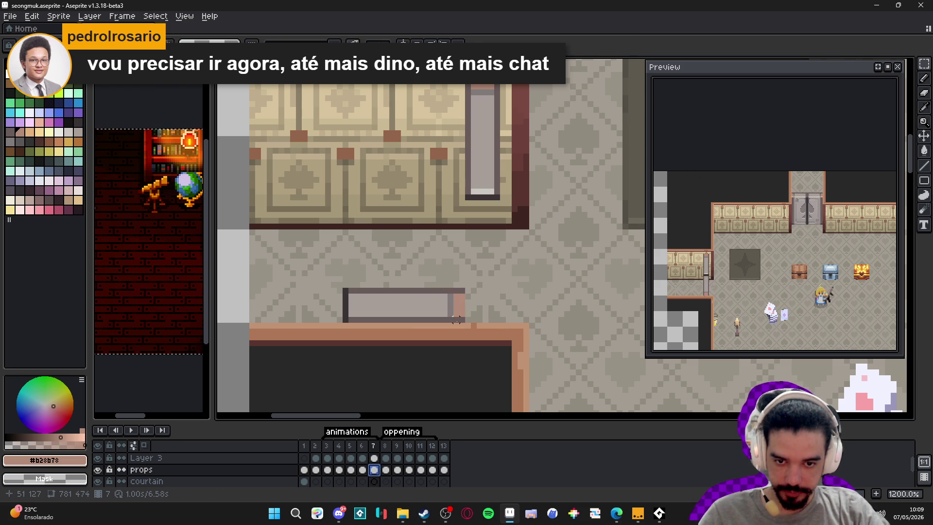
key("m")
key("Left")
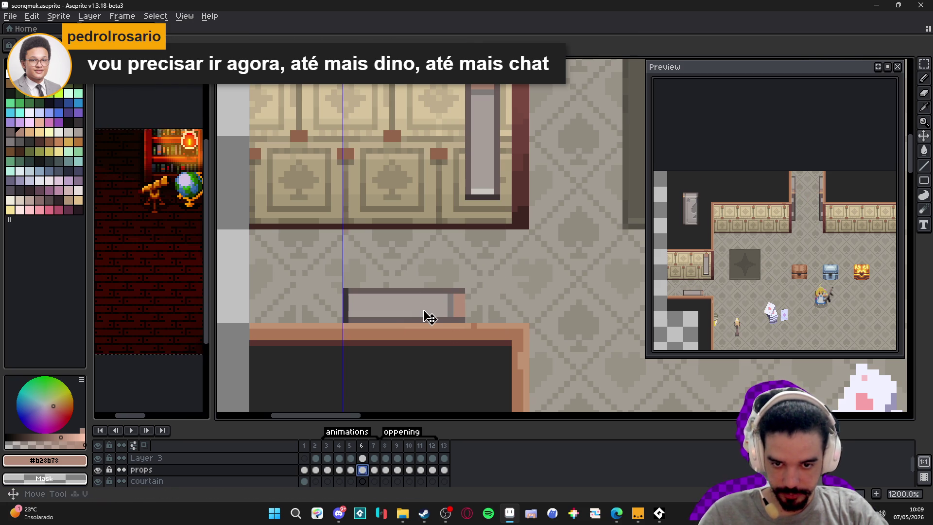
left_click(352, 297)
mouse_move(344, 289)
left_mouse_down()
mouse_move(406, 321)
mouse_move(467, 324)
left_mouse_up()
left_click_drag(407, 285, 414, 296)
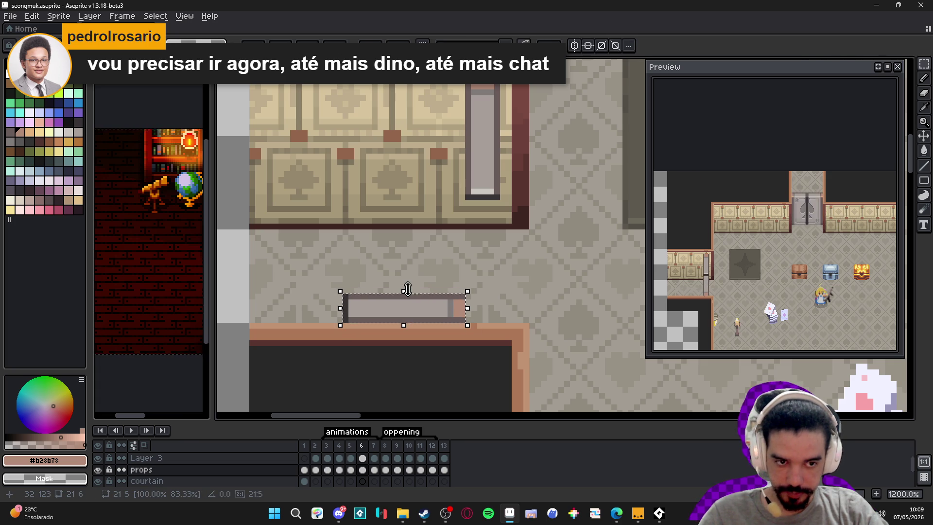
left_click(410, 290)
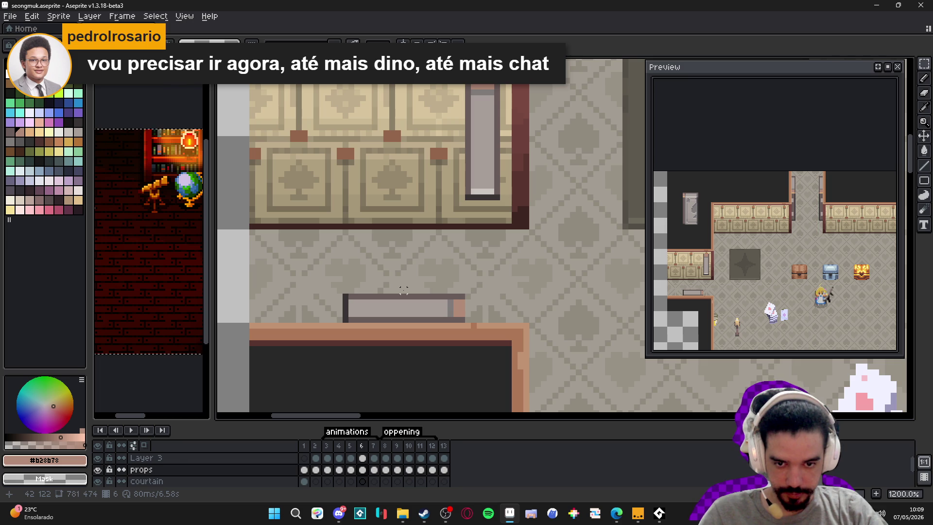
left_click(327, 447)
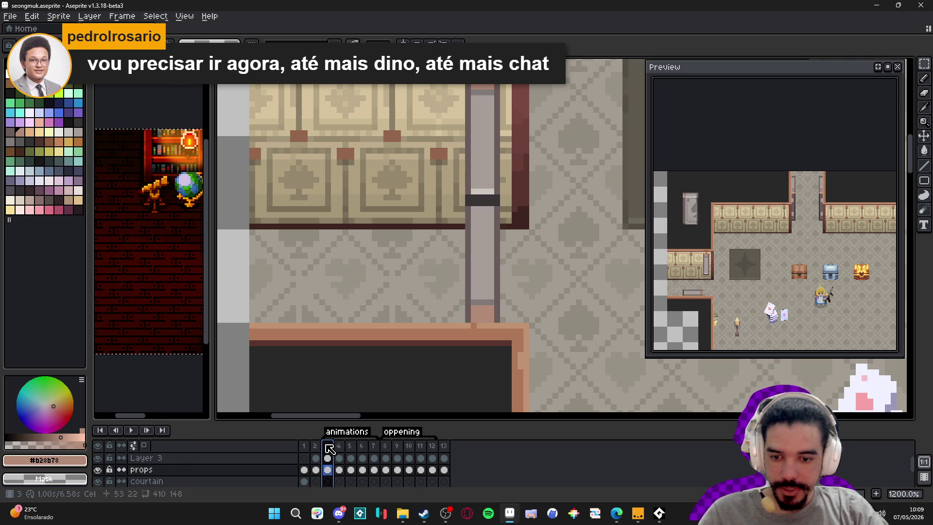
On frame 5, draw a dark vertical edge line along the diagonal door down to the doorframe
left_click(339, 447)
left_click(350, 448)
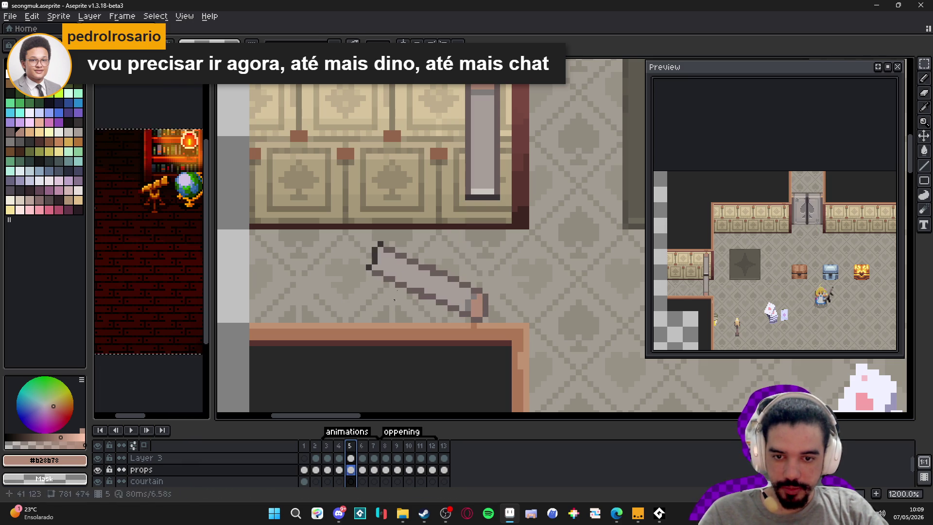
left_click(375, 263, "alt")
left_click(369, 271)
left_click(368, 327, "shift")
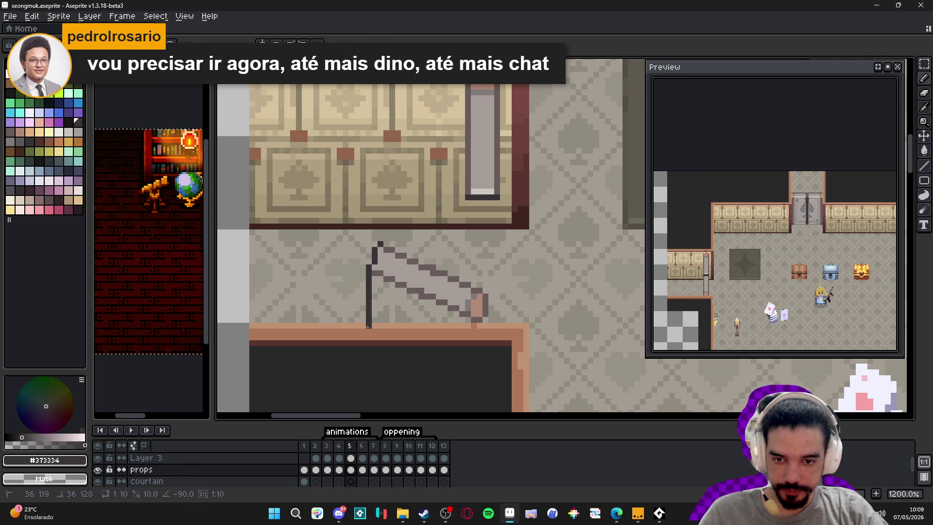
scroll(369, 320, "down", 2)
scroll(369, 319, "down", 2)
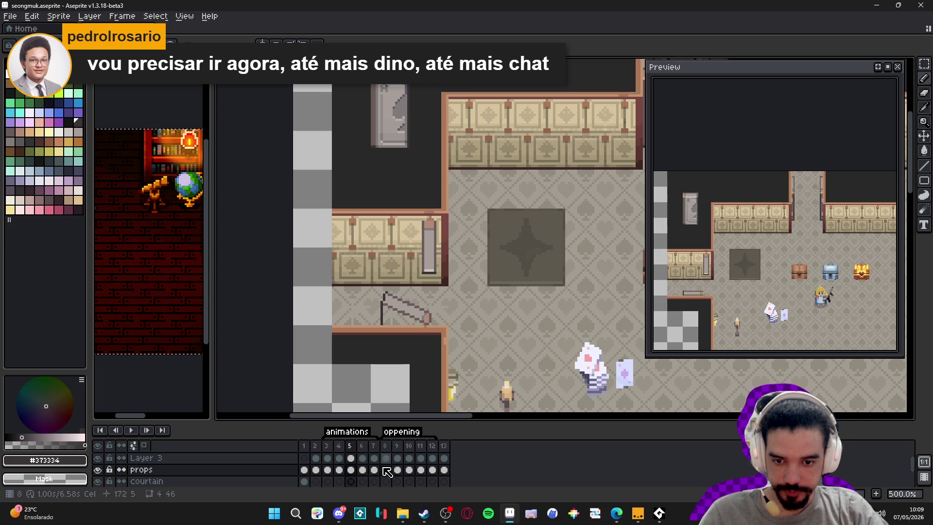
On frame 6, paint a dark #635b59 pixel at the flat bar's right end
left_click(363, 454)
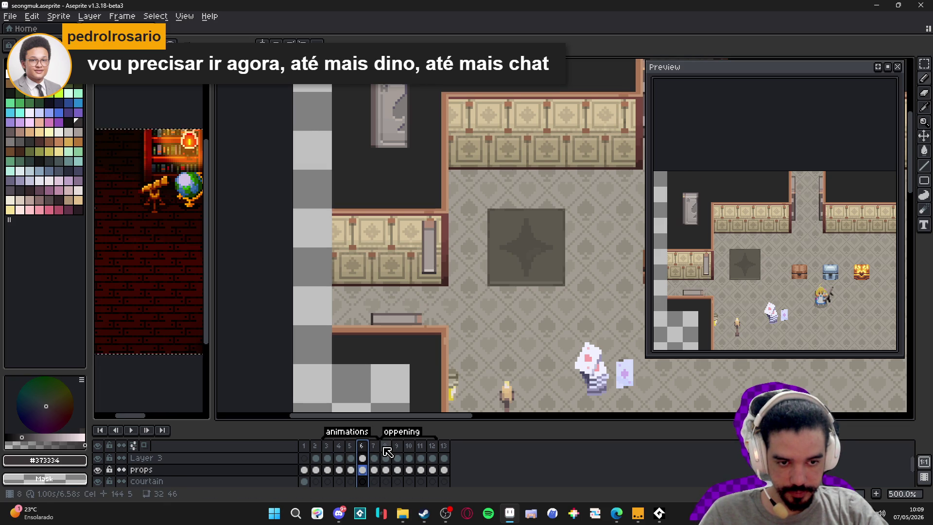
left_click(374, 445)
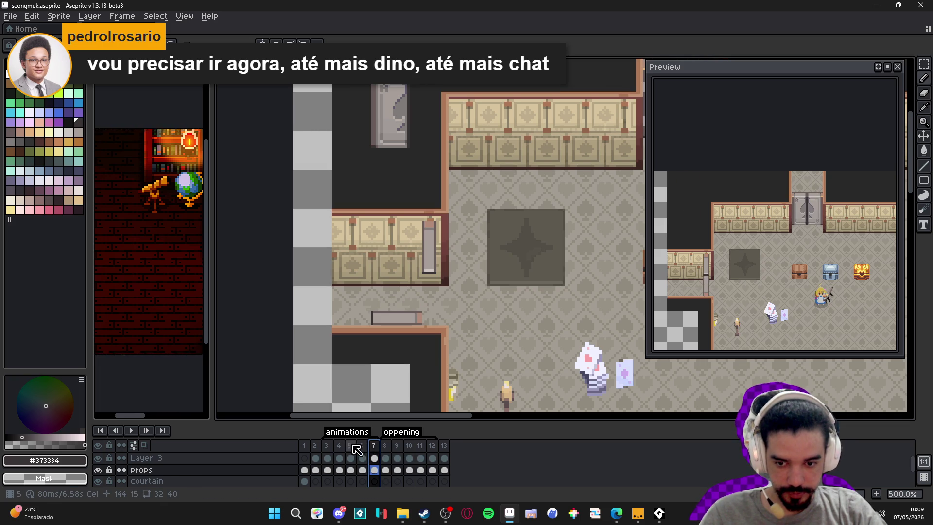
left_click(331, 445)
left_click(340, 446)
left_click(351, 446)
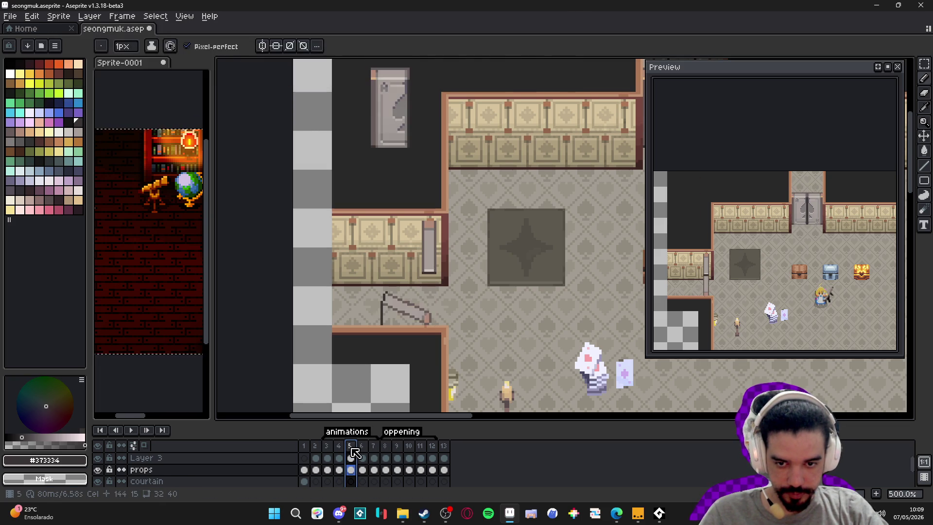
left_click(363, 446)
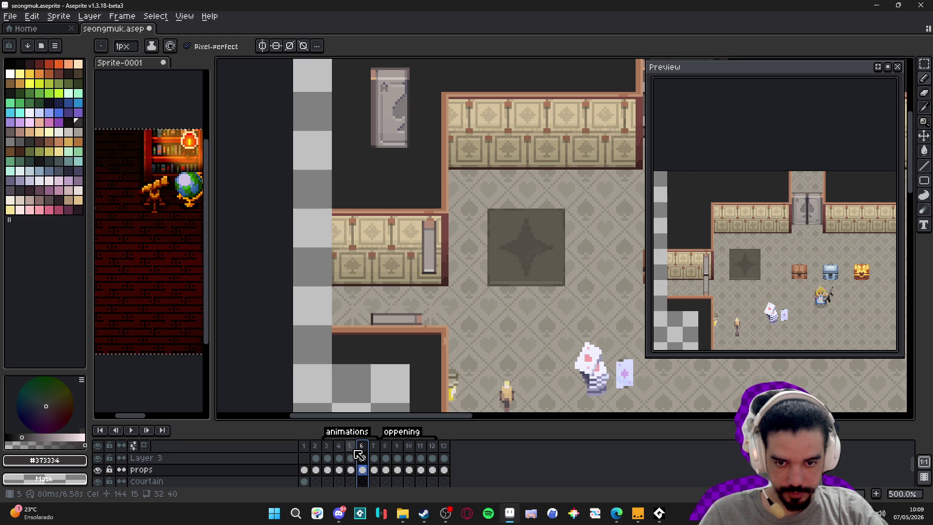
scroll(415, 327, "up", 7)
left_click(443, 274, "alt")
left_click(455, 285)
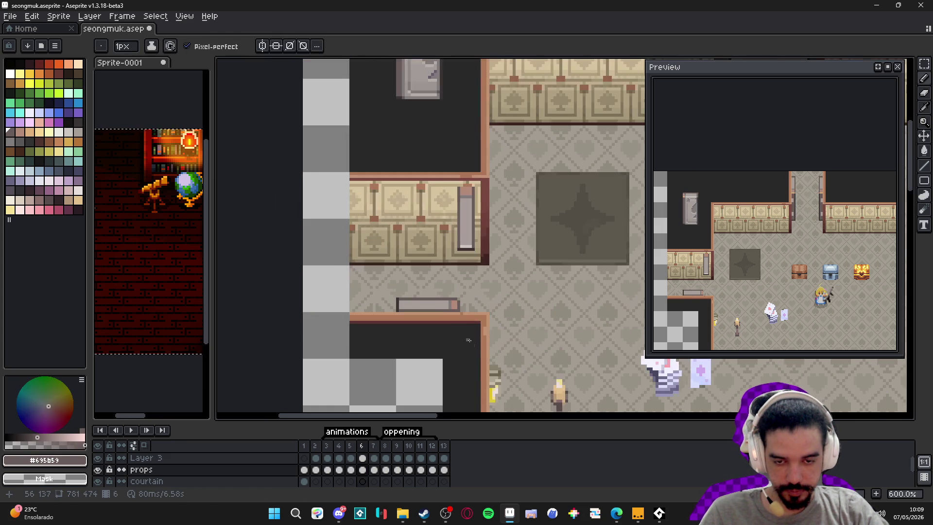
scroll(472, 347, "down", 5)
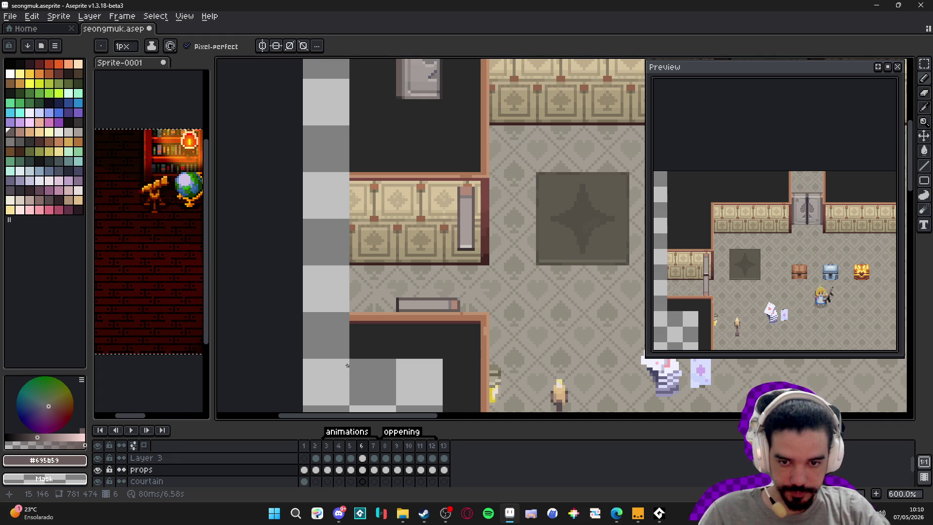
left_click(350, 446)
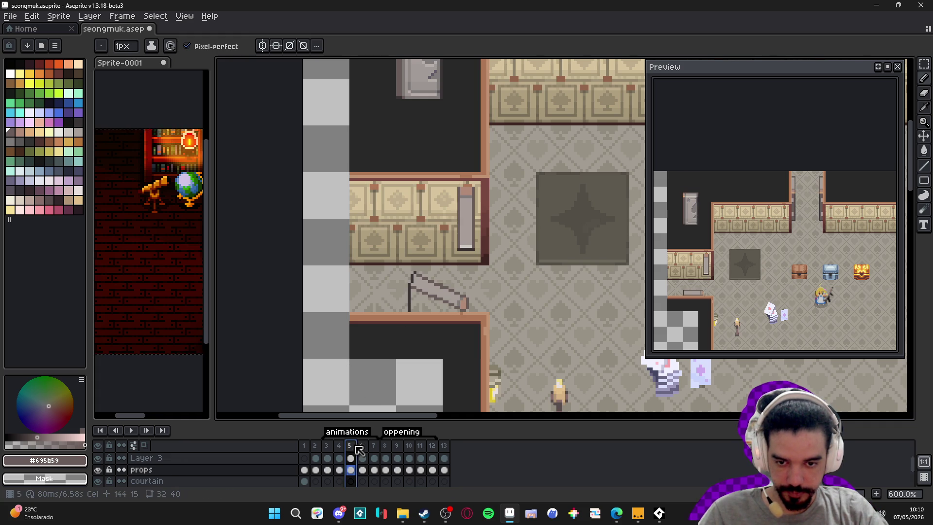
Review the door across frames 4–6, then paint grey pixels at the pink block's left edge on frame 5
left_click(364, 447)
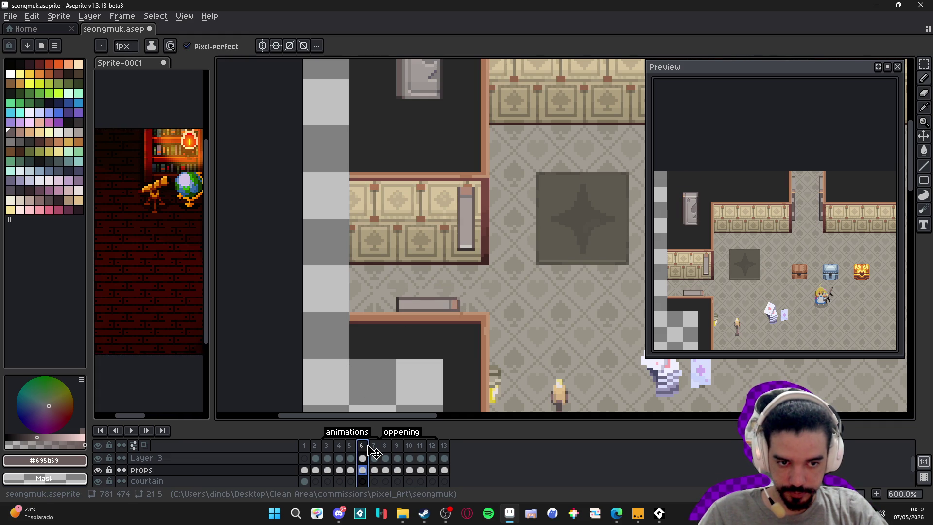
left_click(350, 446)
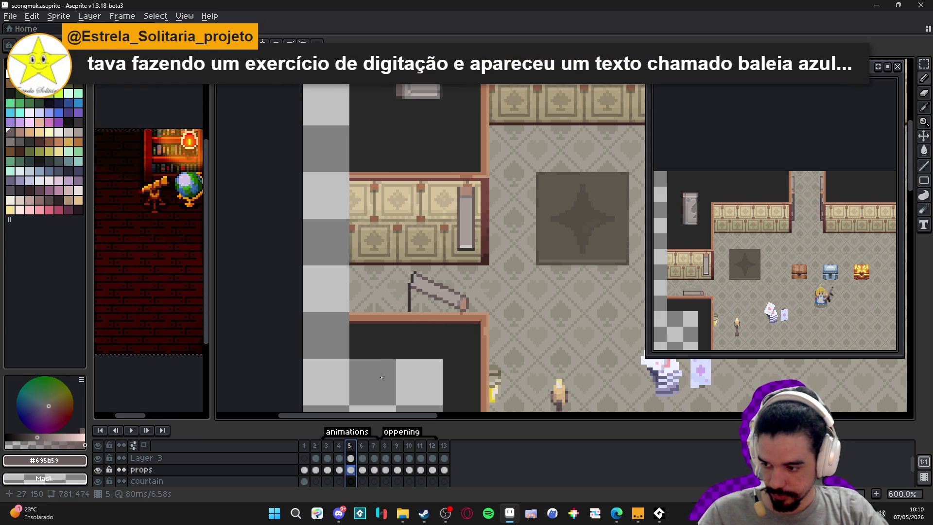
left_click(339, 449)
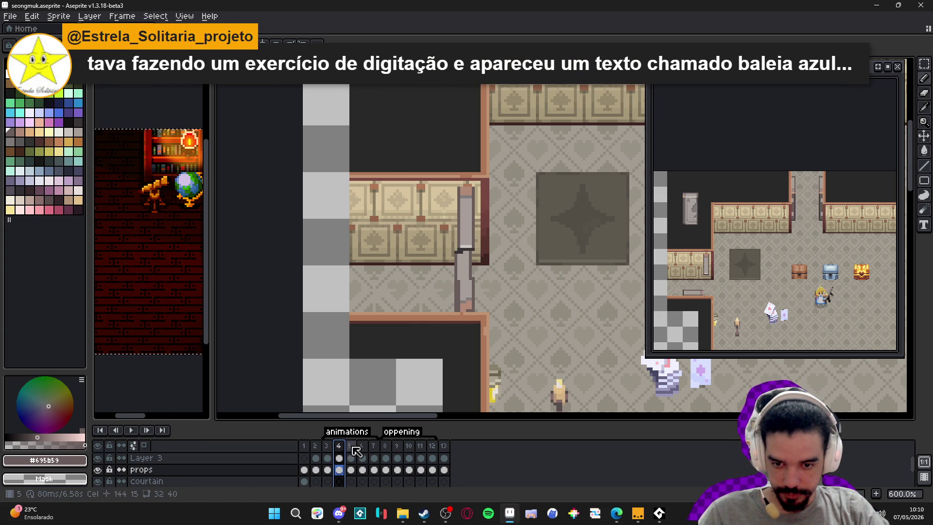
left_click(351, 447)
left_click(363, 446)
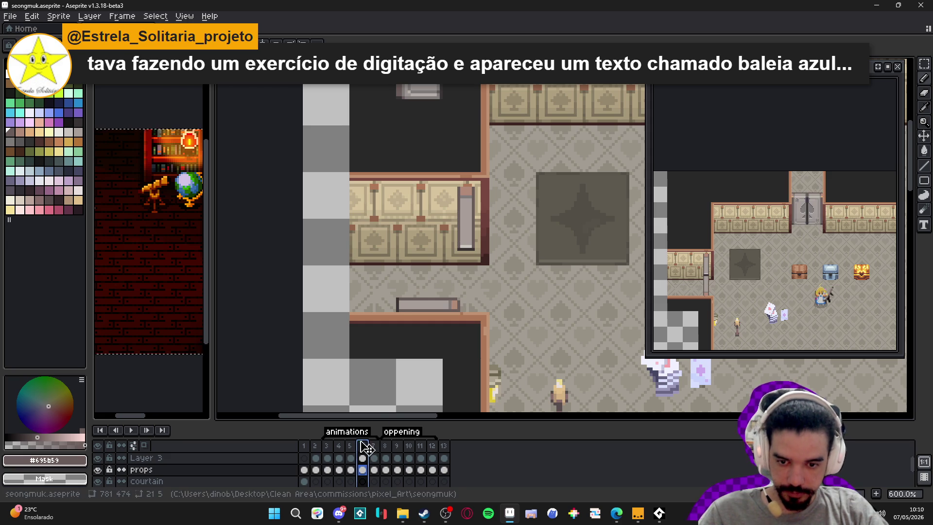
left_click(351, 446)
left_click(343, 447)
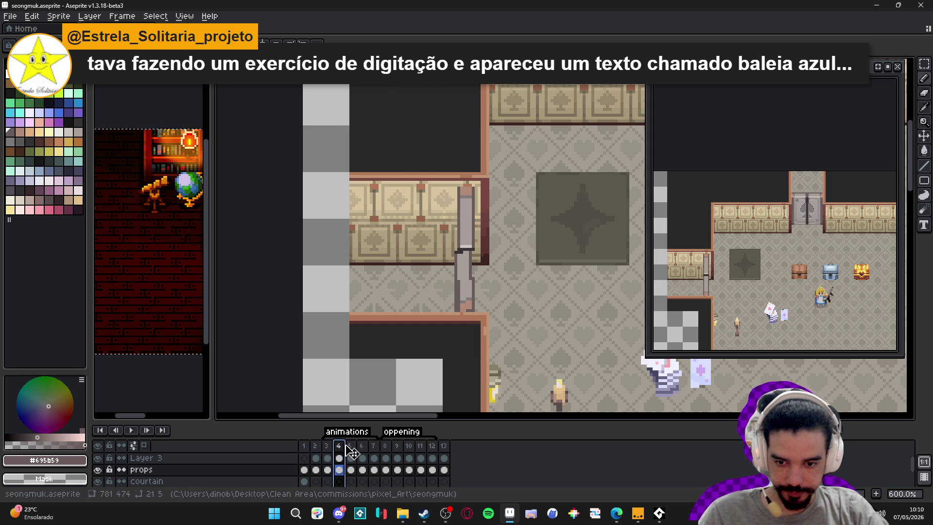
left_click(350, 446)
scroll(452, 292, "up", 4)
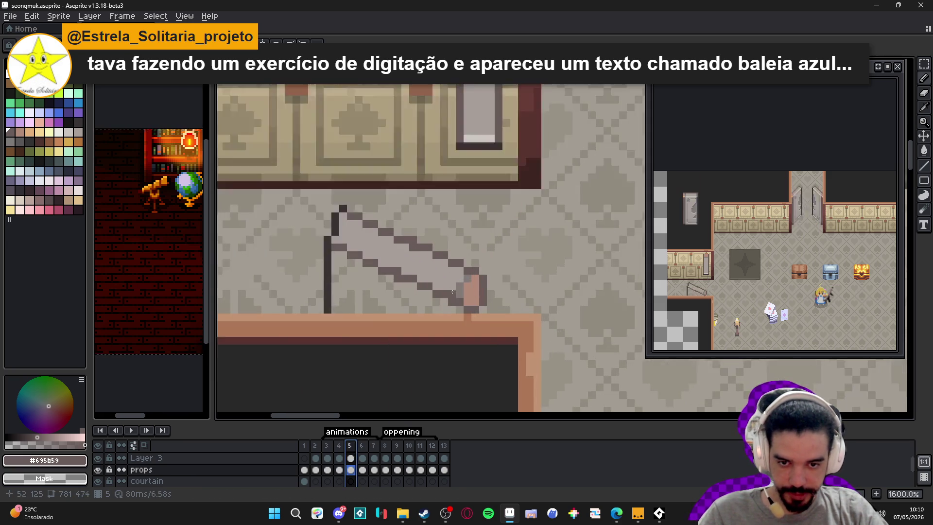
scroll(453, 292, "up", 2)
left_click(465, 290, "alt")
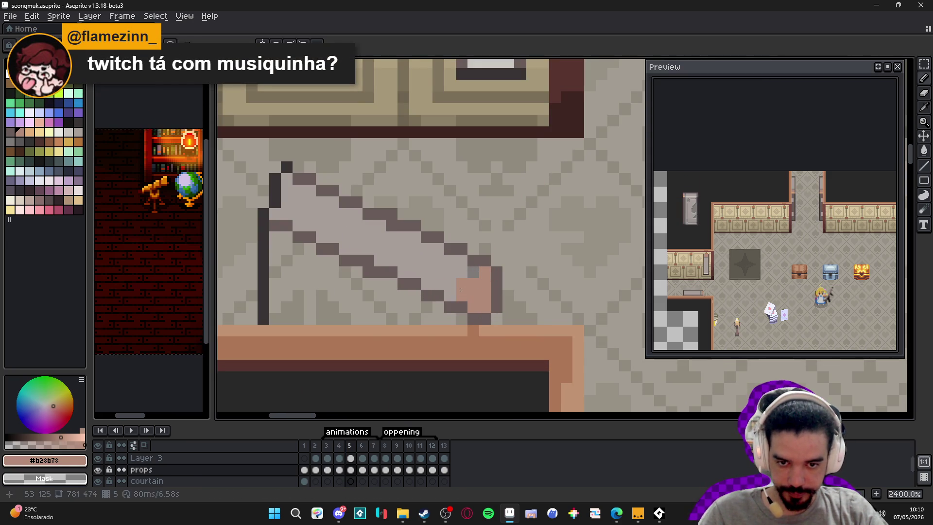
left_click(464, 273, "alt")
left_click_drag(446, 286, 447, 295)
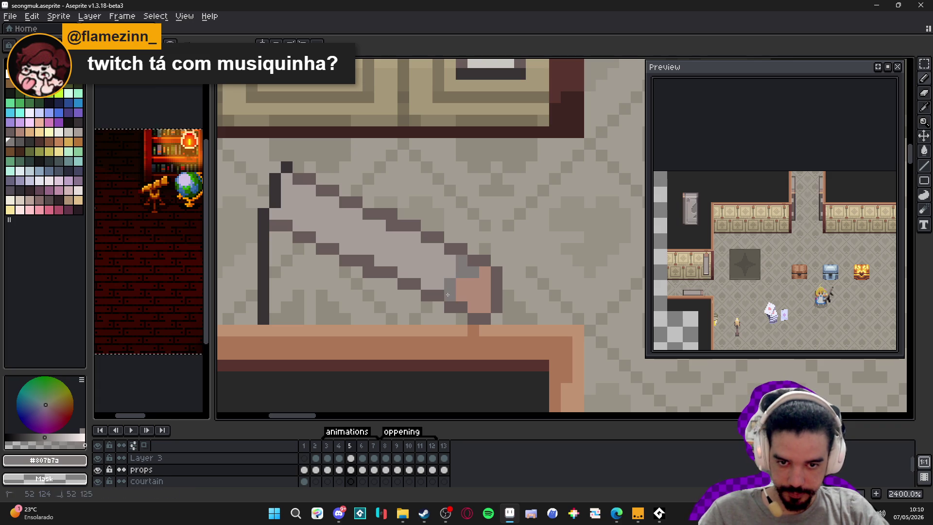
left_click(474, 276, "alt")
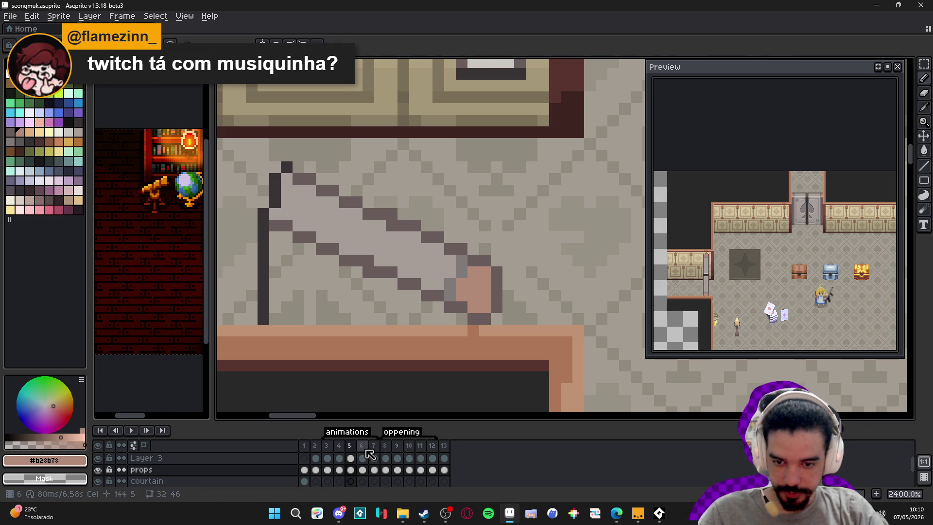
On frame 6, add a grey pixel beside the pink end and a pink pixel on it
left_click(362, 445)
left_click(416, 287)
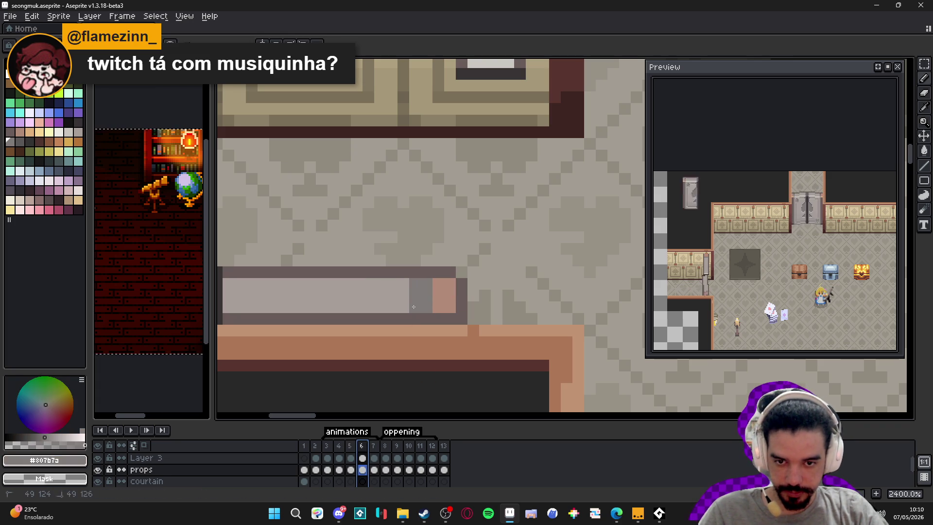
left_click(444, 294, "alt")
left_click(428, 304)
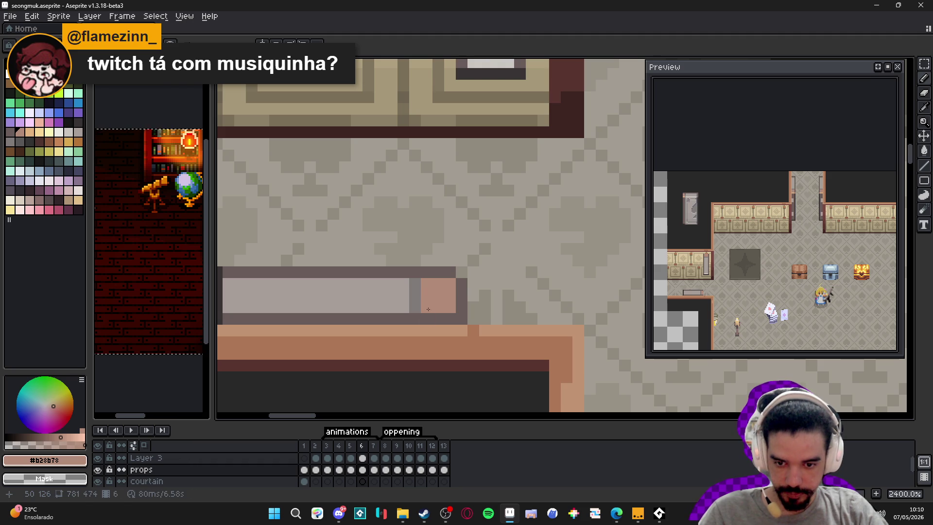
On frame 7, paint a grey column beside the door strip and a pink column at its end
key("Up")
key("Right")
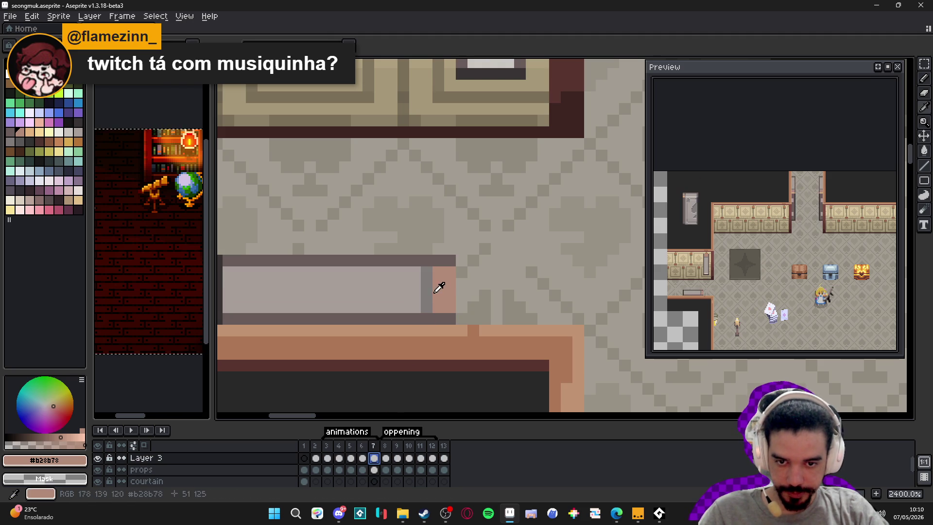
left_click(429, 273, "alt")
left_click_drag(415, 273, 415, 309)
left_click(442, 302, "alt")
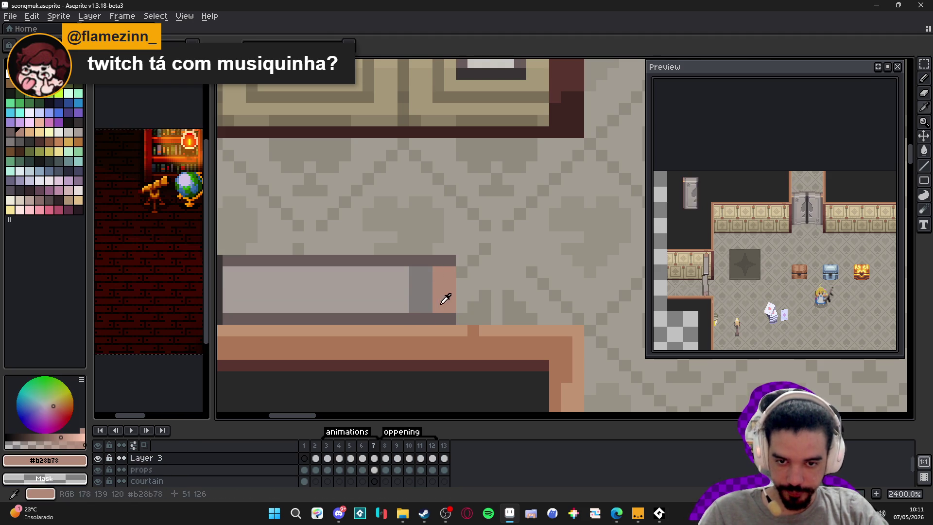
left_click_drag(426, 270, 427, 304)
scroll(428, 294, "down", 6)
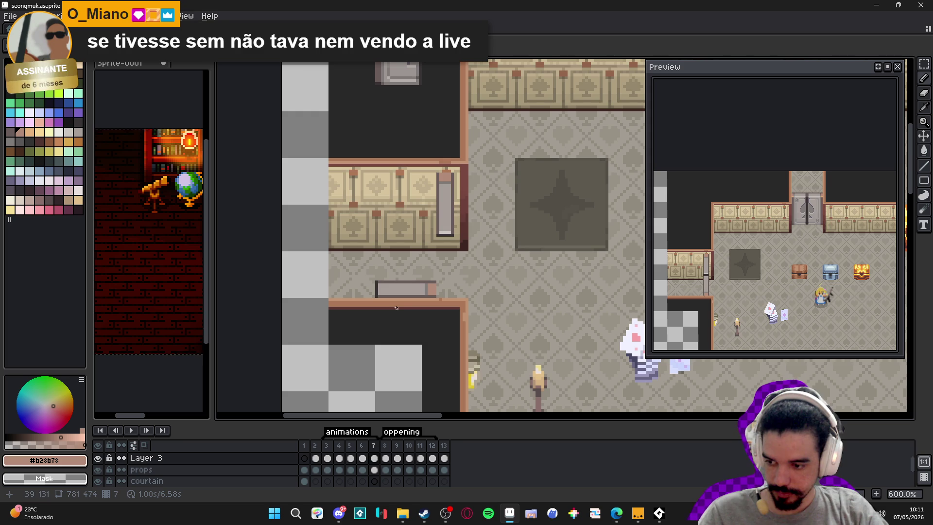
Save the room file, then show the pixel grid over the canvas
scroll(429, 307, "up", 1)
key("ctrl+s")
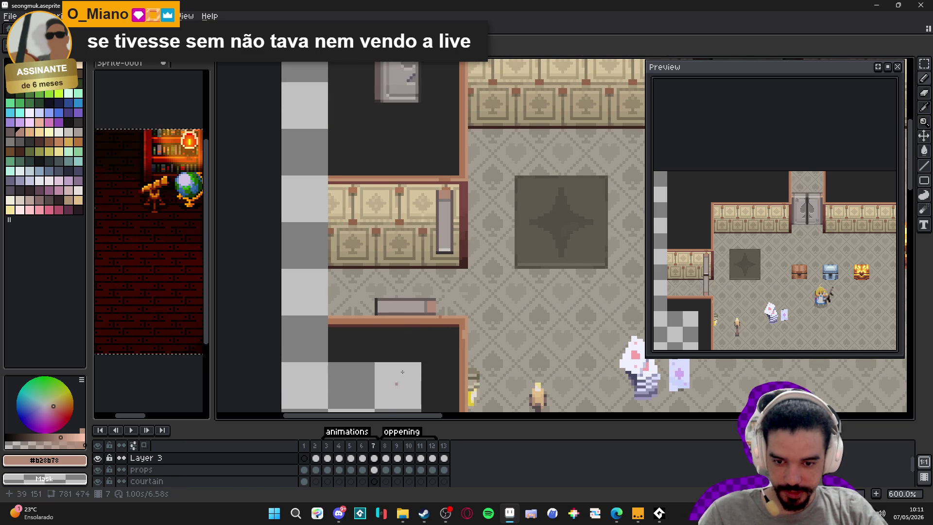
key("ctrl+apostrophe")
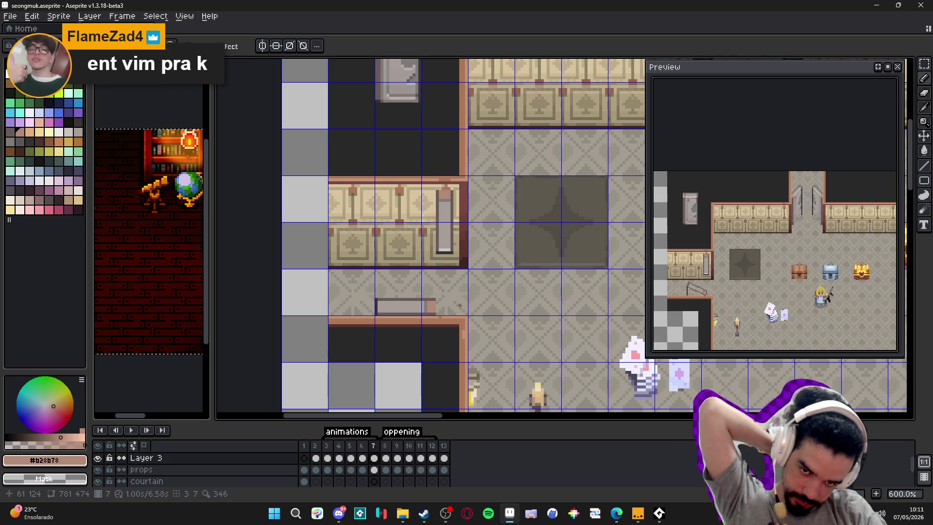
Resume Enter the Gungeon with Continuar and walk the character right into the library's side-door corridor
left_click(638, 513)
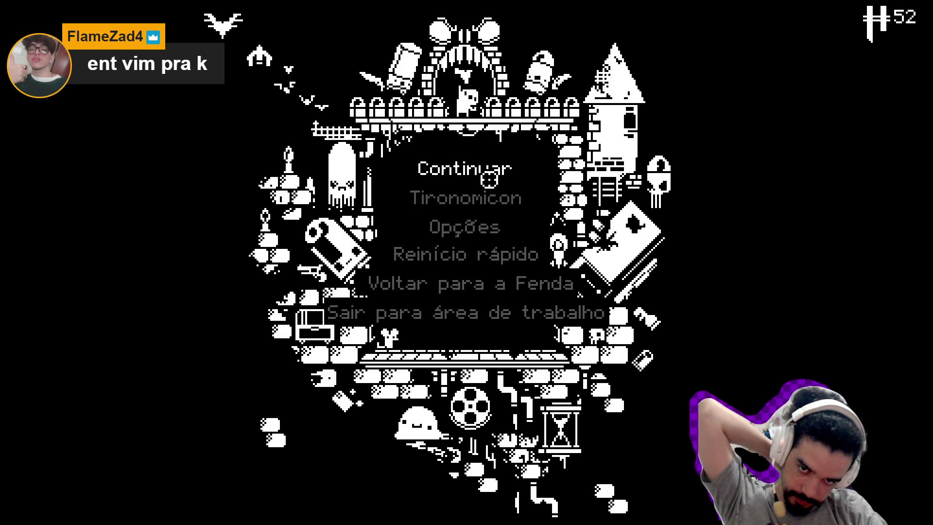
left_click(489, 180)
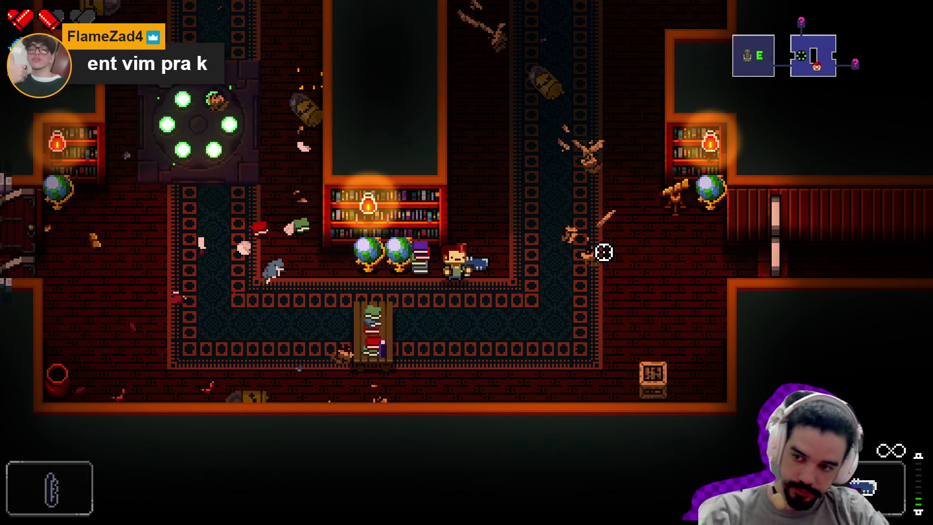
key("a")
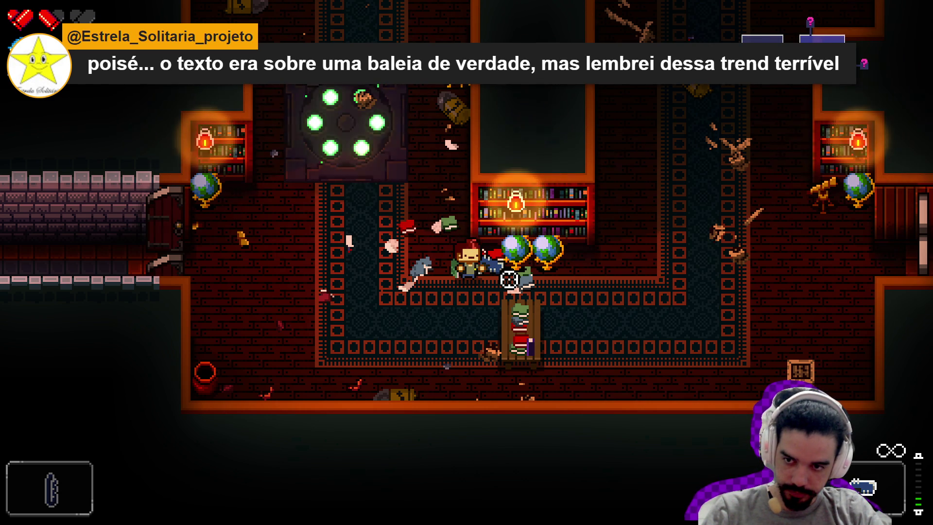
key("d")
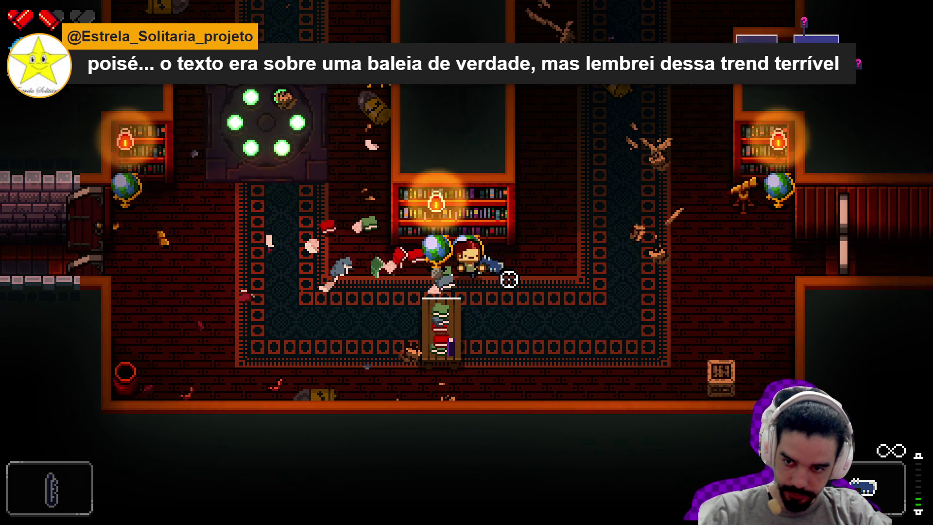
key("d")
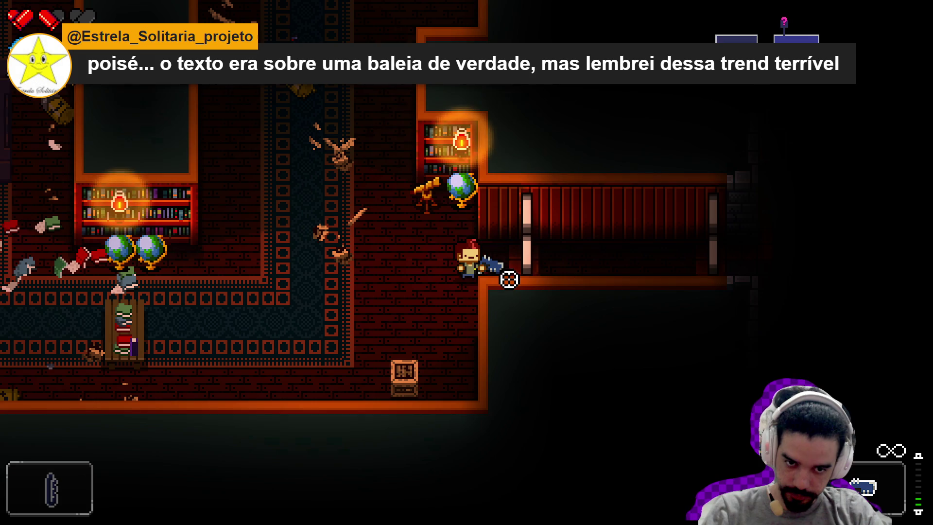
key("d")
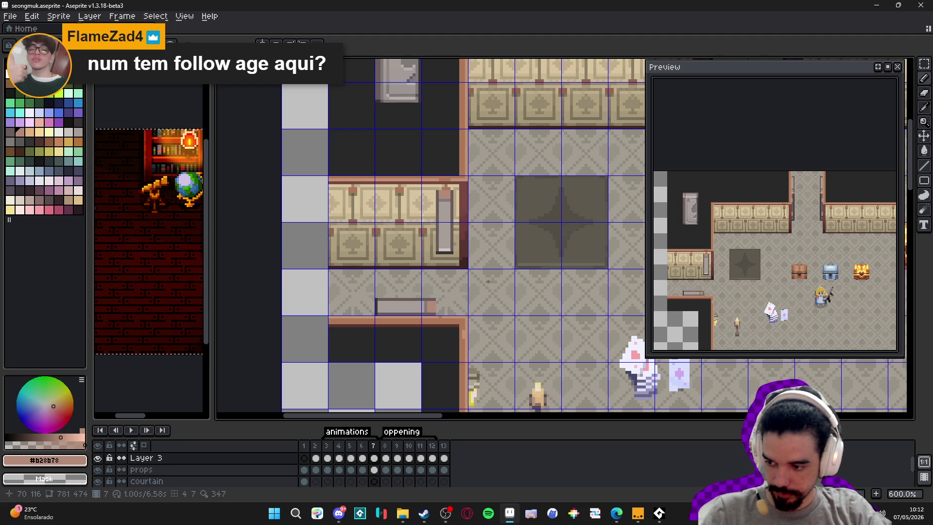
On frame 4's props layer, select the upright side-door half and commit the selection
left_click(364, 455)
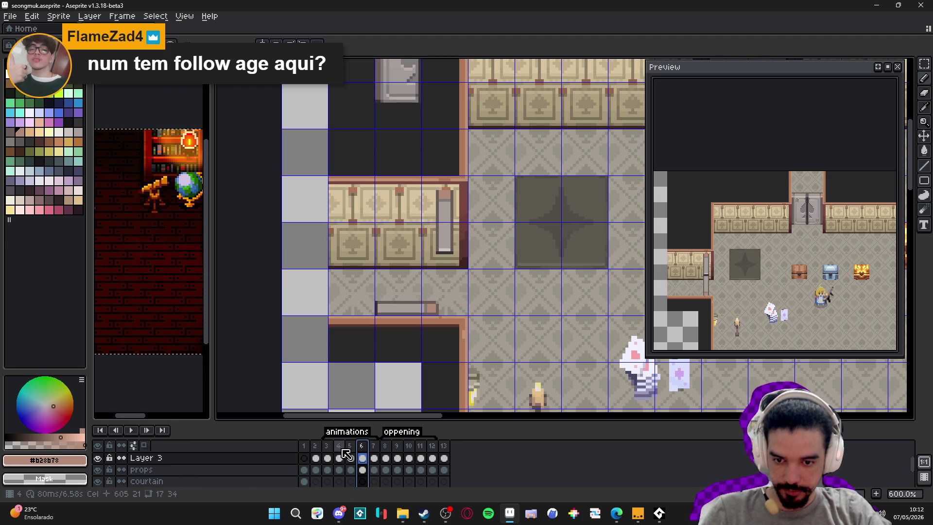
left_click(350, 458)
left_click(340, 459)
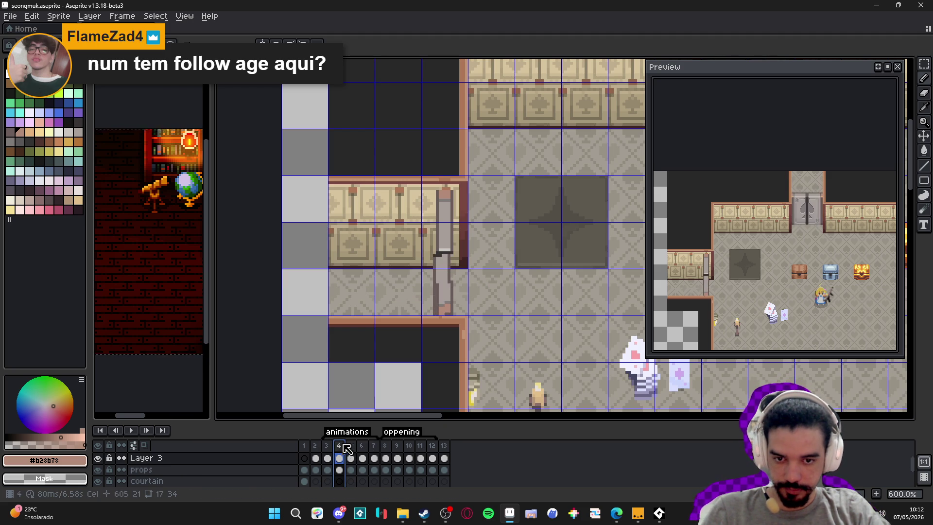
left_click(450, 242, "ctrl")
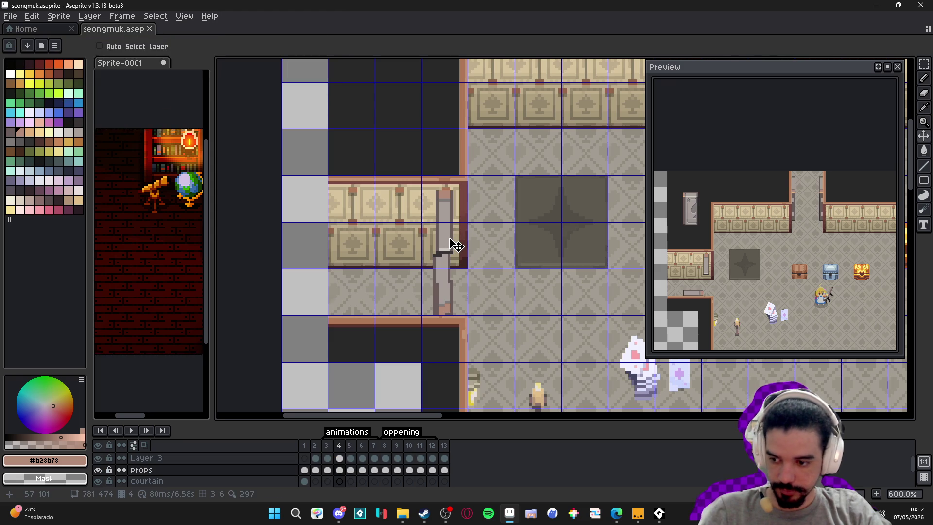
scroll(452, 249, "up", 3)
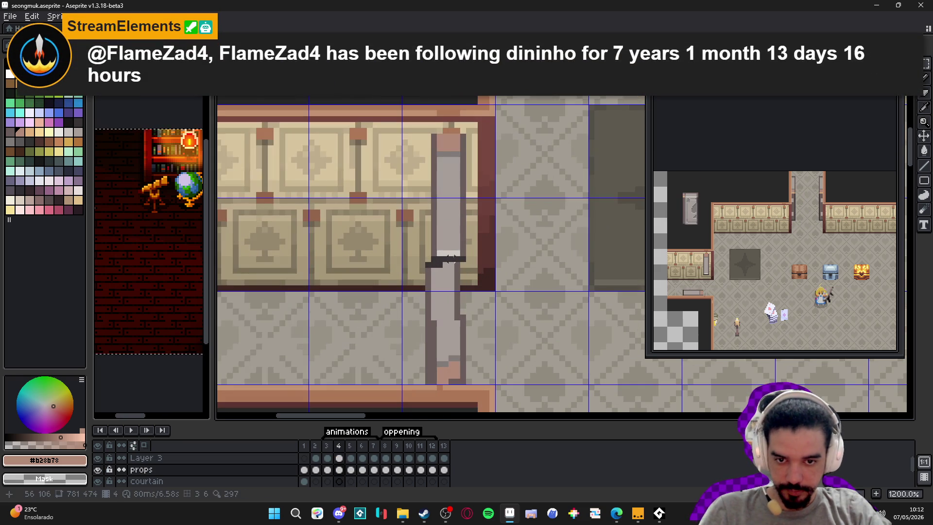
mouse_move(464, 258)
left_mouse_down()
mouse_move(444, 241)
mouse_move(433, 127)
mouse_move(433, 136)
mouse_move(454, 130)
left_mouse_up()
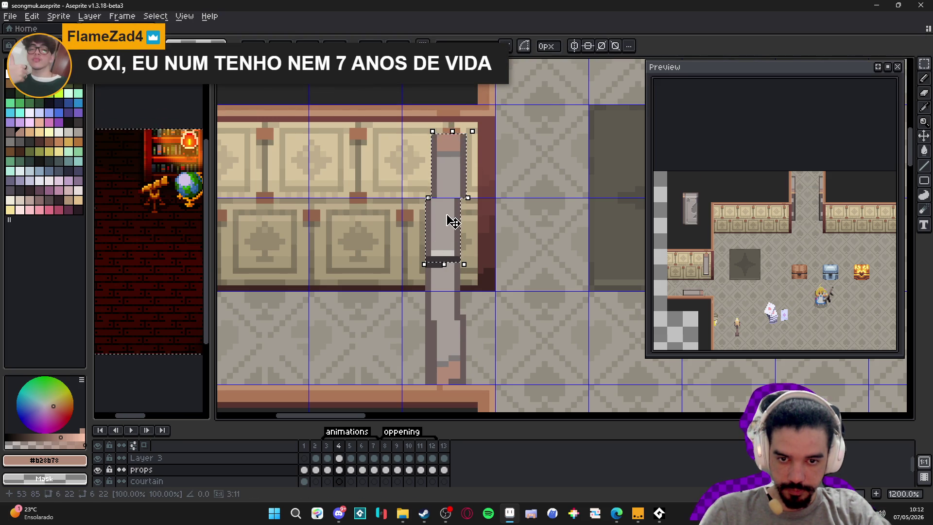
left_click(326, 446)
left_click(342, 449)
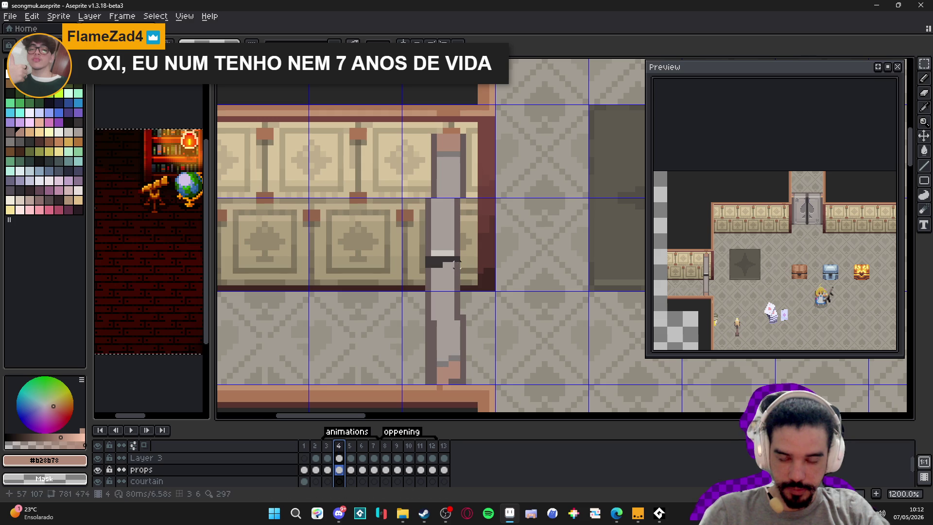
Draw a dark shading line down the door half's right edge below the crossbar
left_click(457, 209, "alt")
left_click_drag(457, 209, 462, 288)
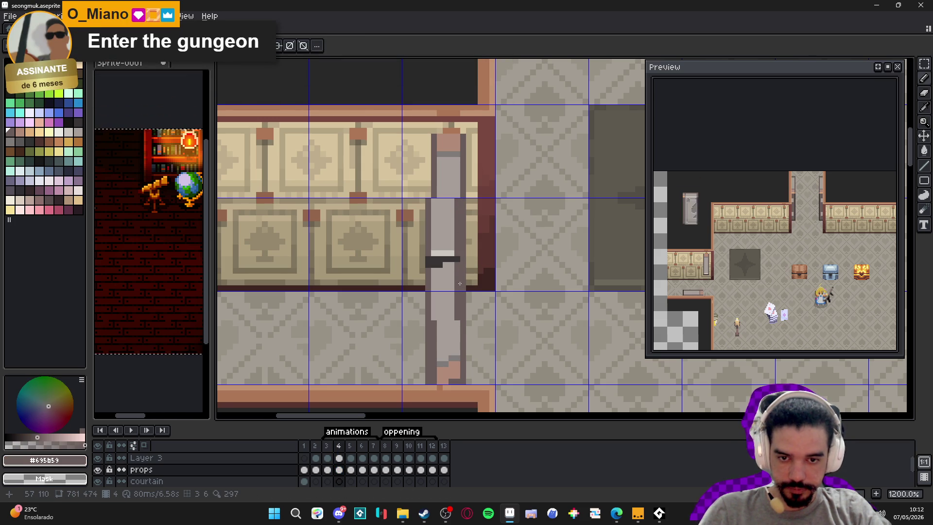
left_click(463, 265, "alt")
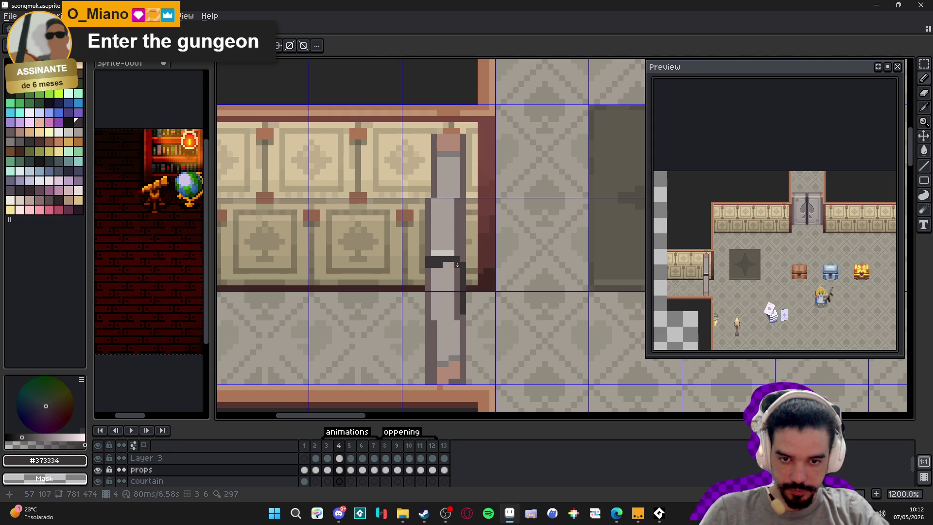
scroll(457, 265, "down", 2)
scroll(460, 292, "up", 2)
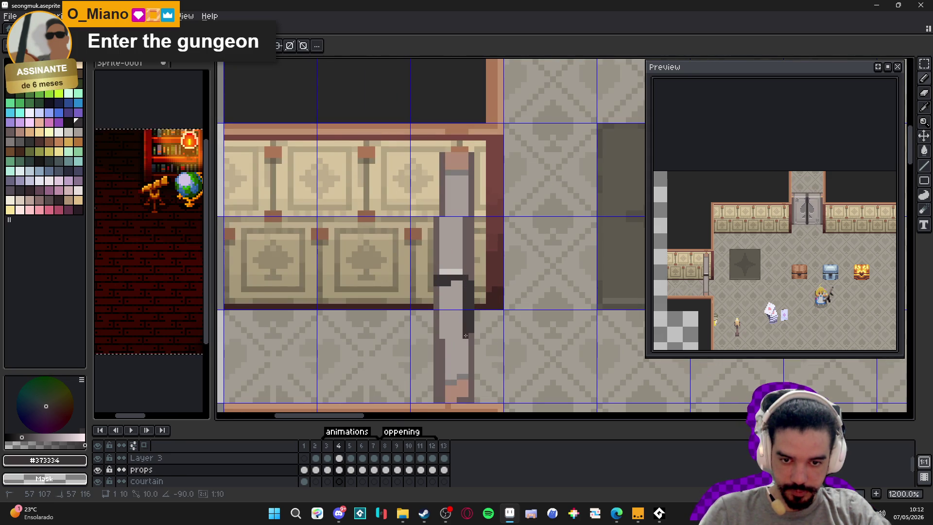
Step through frames 3 and 4 of the door animation to reach frame 5
scroll(466, 336, "down", 5)
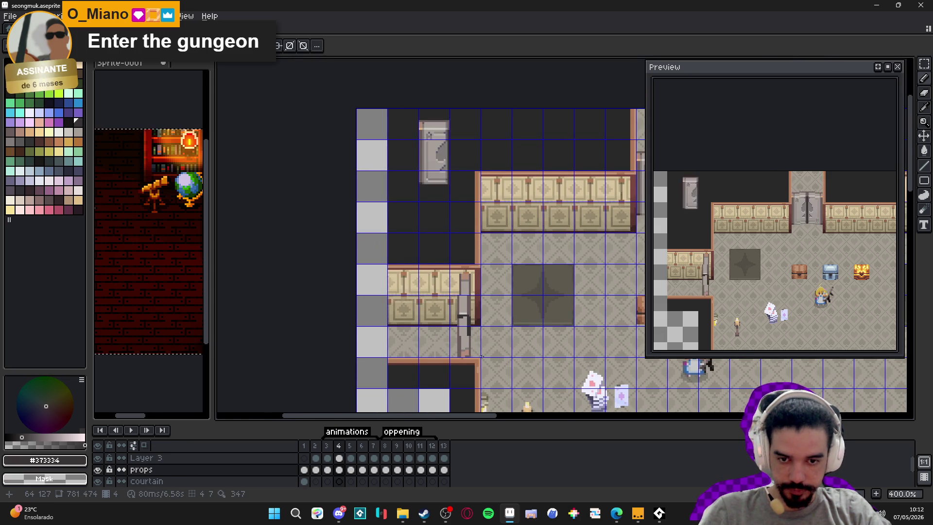
left_click(327, 454)
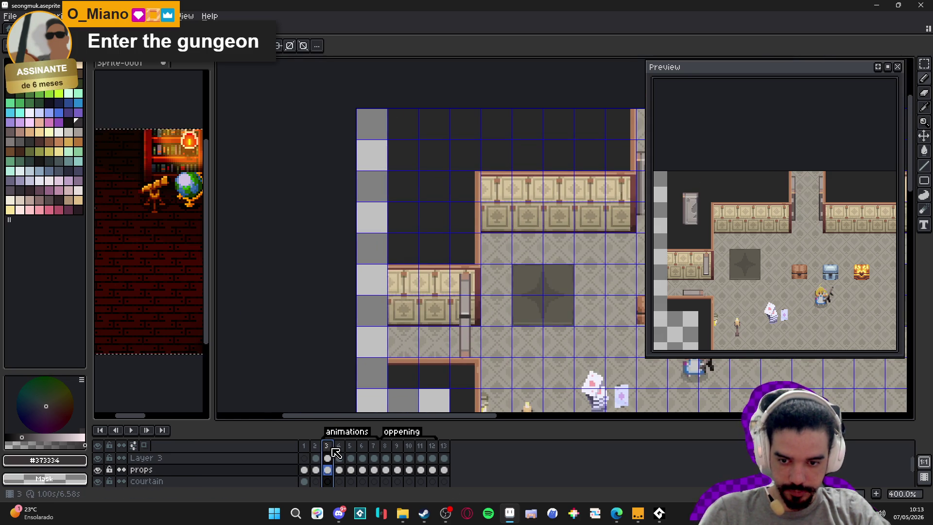
left_click(339, 452)
left_click(351, 448)
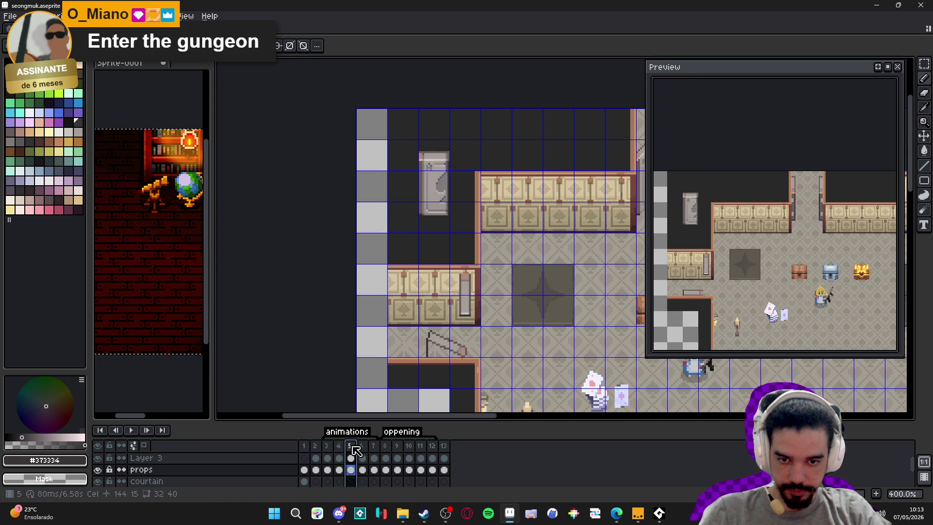
Marquee-select frame 5's closed door half and rotate it about 45° diagonally open
scroll(475, 331, "up", 3)
key("Escape")
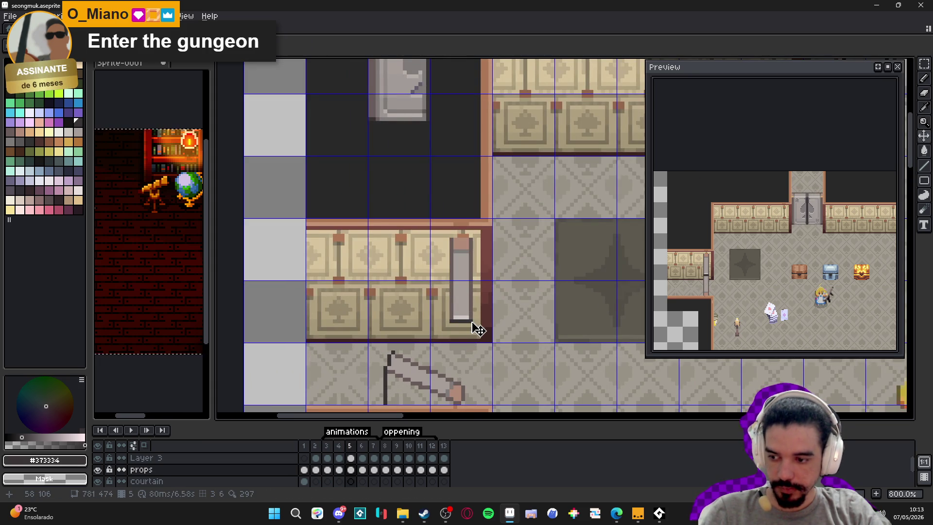
key("m")
left_click_drag(474, 324, 454, 243)
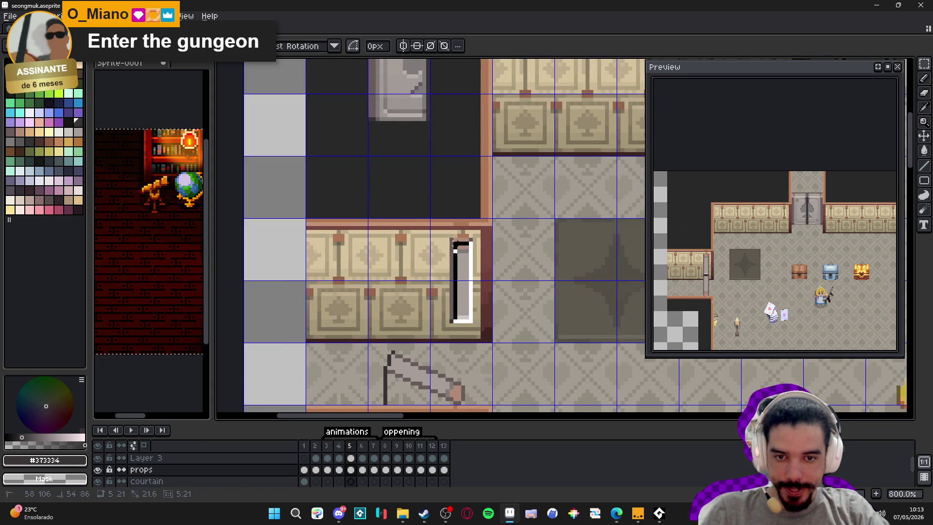
scroll(474, 244, "up", 1)
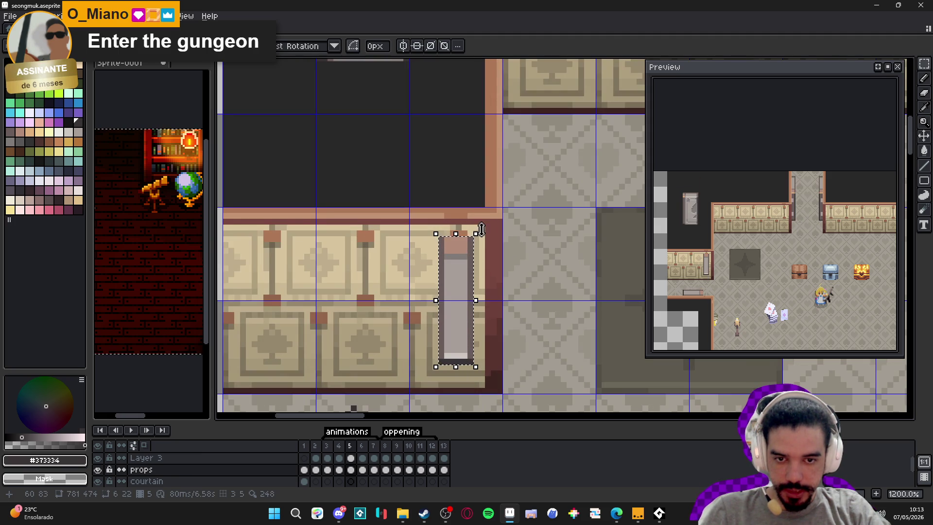
mouse_move(509, 149)
left_mouse_down()
mouse_move(539, 213)
mouse_move(538, 187)
mouse_move(510, 192)
mouse_move(468, 178)
left_mouse_up()
key("Return")
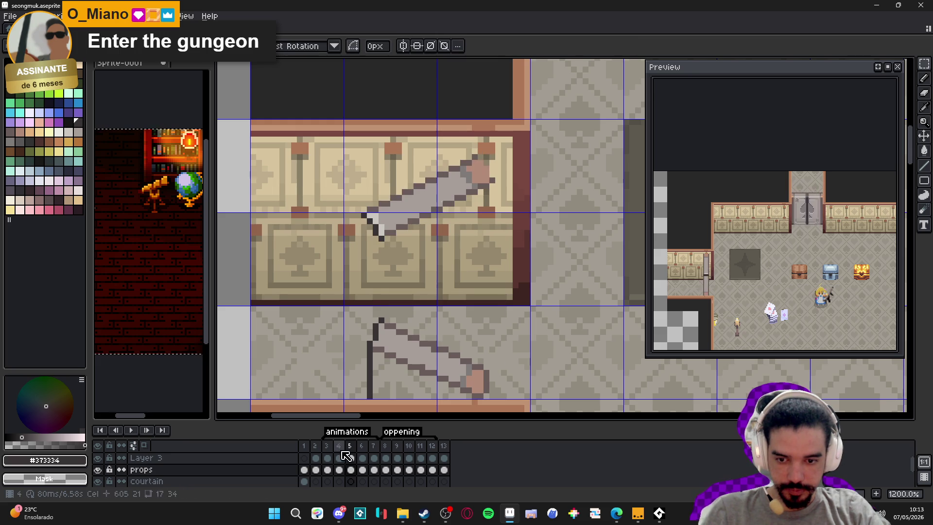
Compare with frame 4, then nudge the rotated door half one pixel left and one up
left_click(339, 446)
left_click(351, 445)
key("ctrl+shift+d")
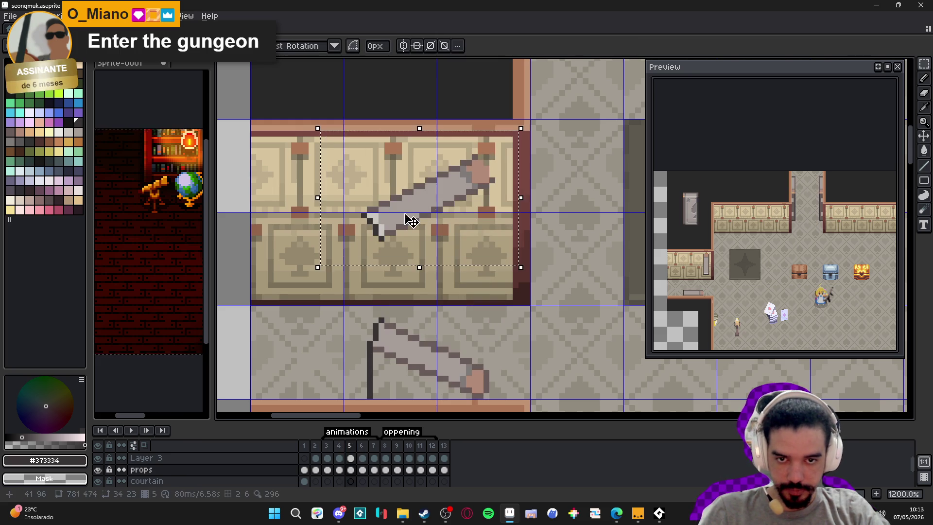
key("Left")
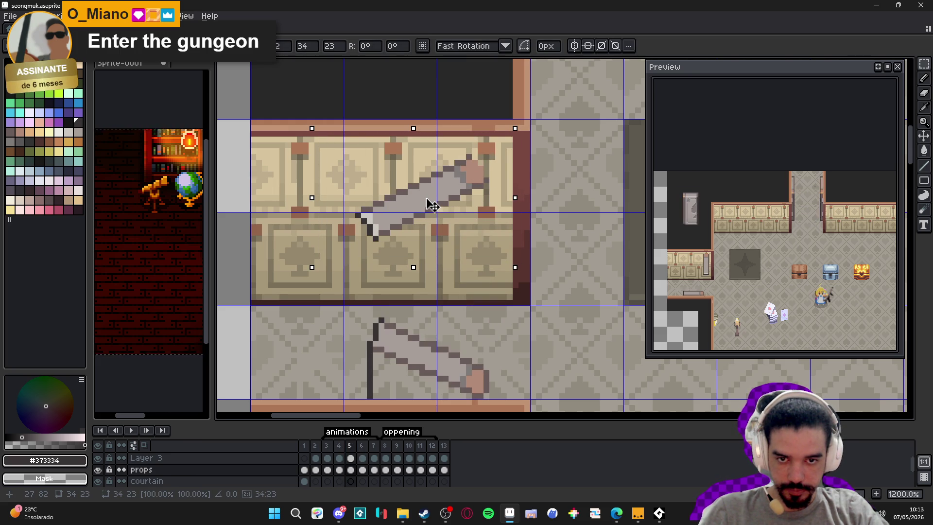
key("Up")
key("Return")
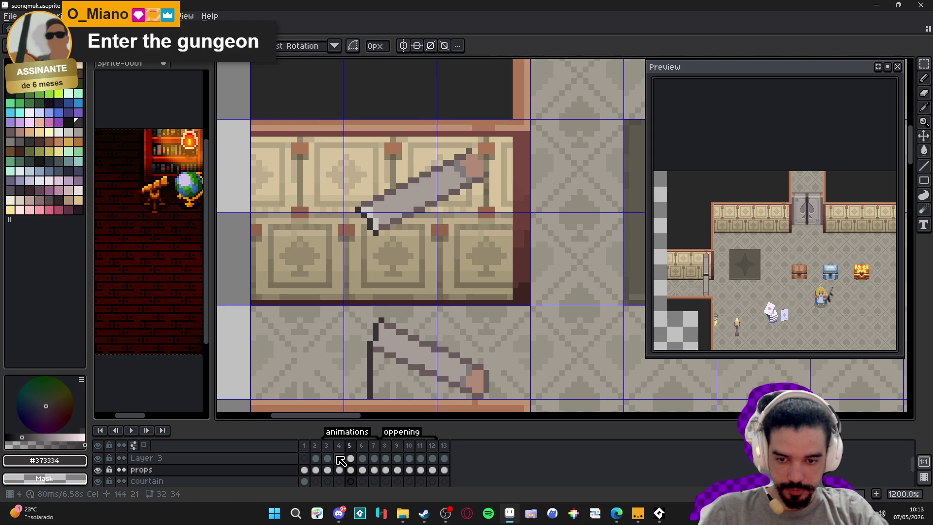
Eyedrop #695b59 and paint outline pixels near the pink hinge block
left_click(339, 446)
left_click(351, 445)
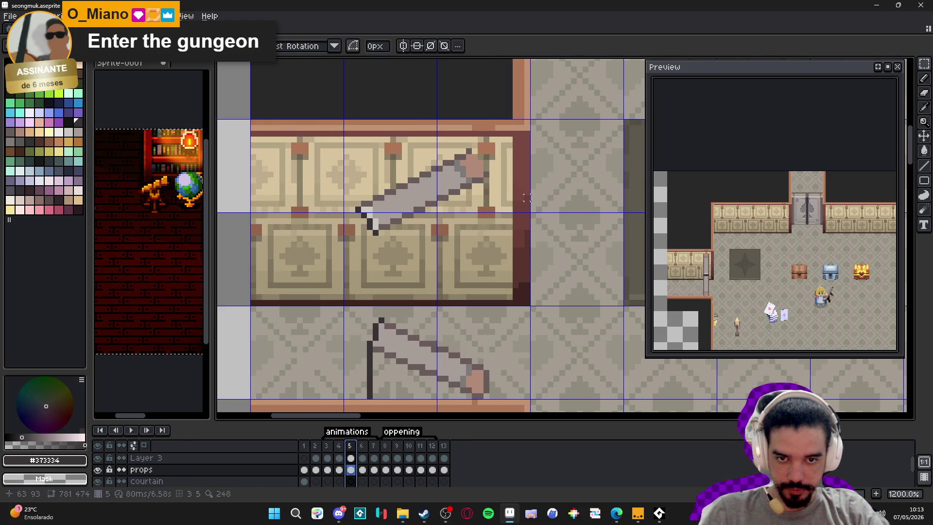
scroll(500, 179, "up", 3)
left_click(475, 163, "alt")
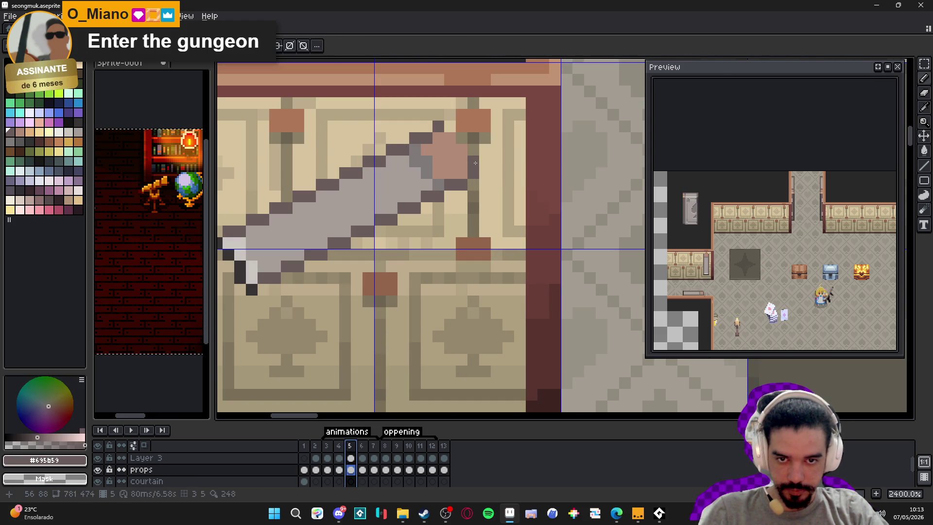
left_click(449, 138)
left_click(462, 149)
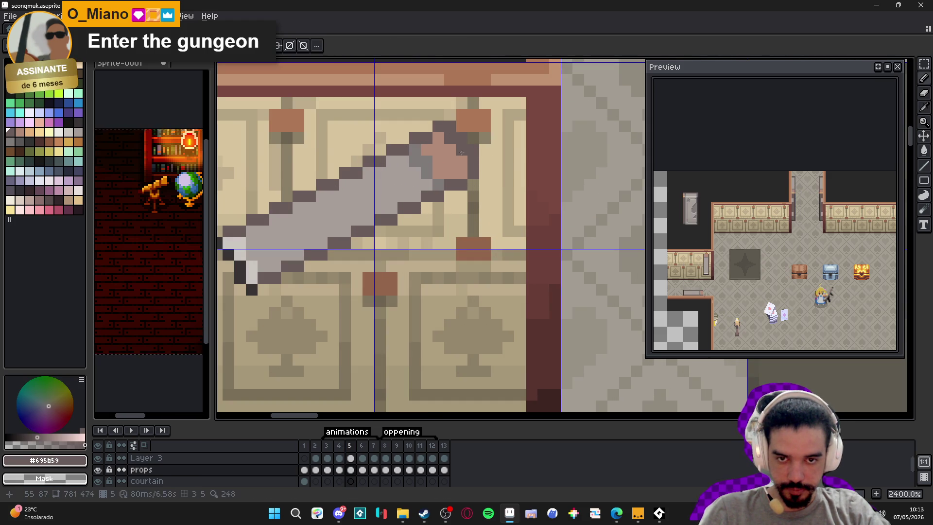
scroll(460, 246, "down", 5)
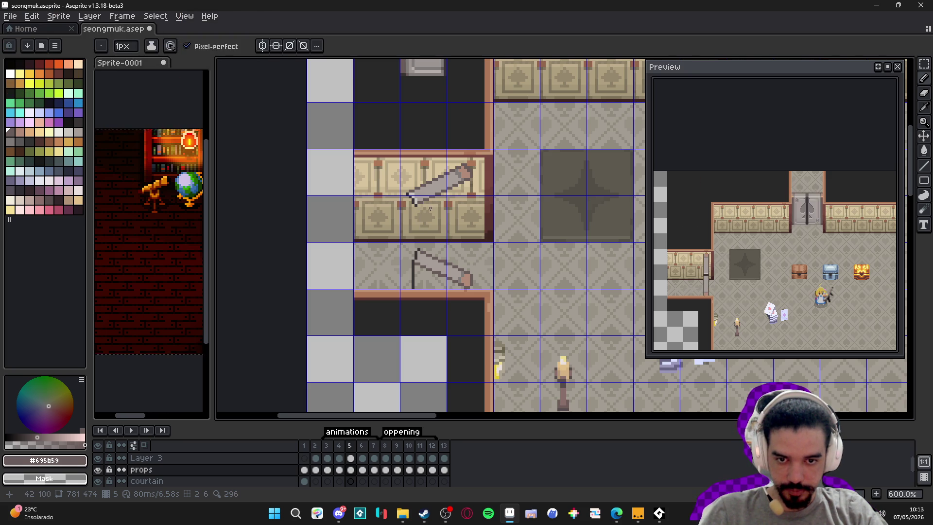
scroll(445, 194, "up", 3)
Marquee the stray white pixel near the hinge and gather nearby dark outline pixels
key("w")
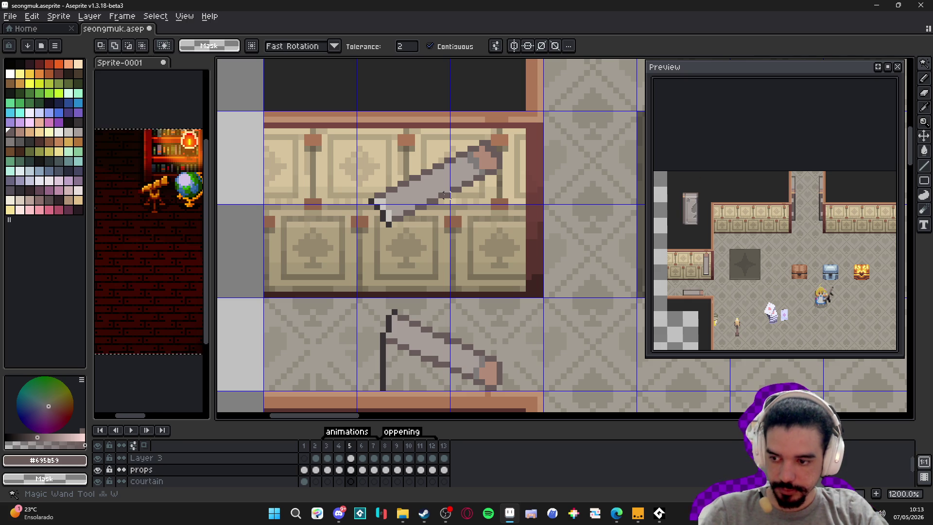
key("m")
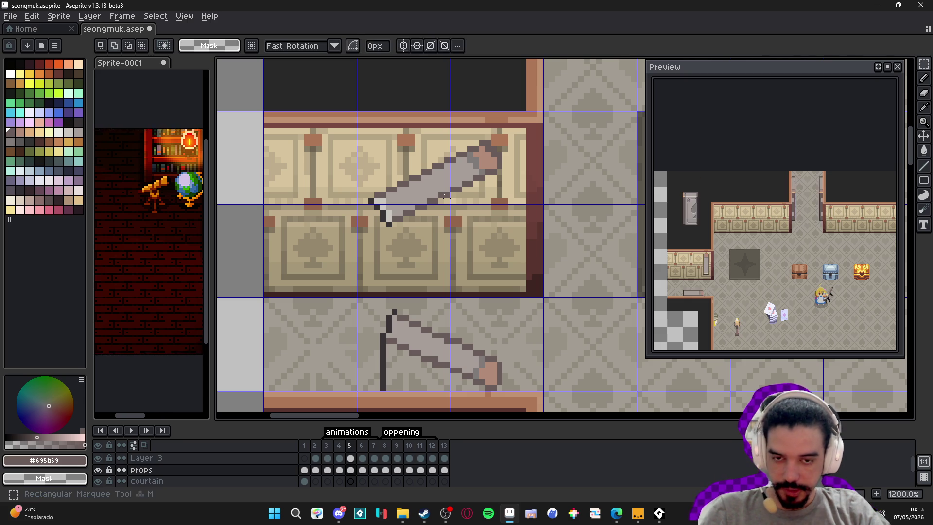
scroll(494, 141, "up", 4)
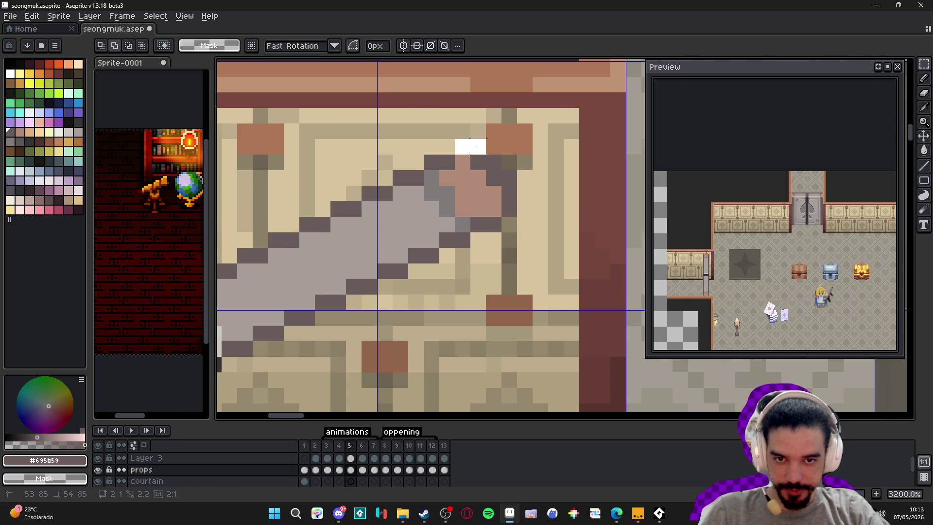
left_click_drag(470, 140, 486, 152)
scroll(486, 151, "up", 1)
mouse_move(540, 160)
left_mouse_down()
mouse_move(524, 189)
mouse_move(534, 200)
mouse_move(537, 262)
left_mouse_up()
left_click_drag(506, 286, 474, 289)
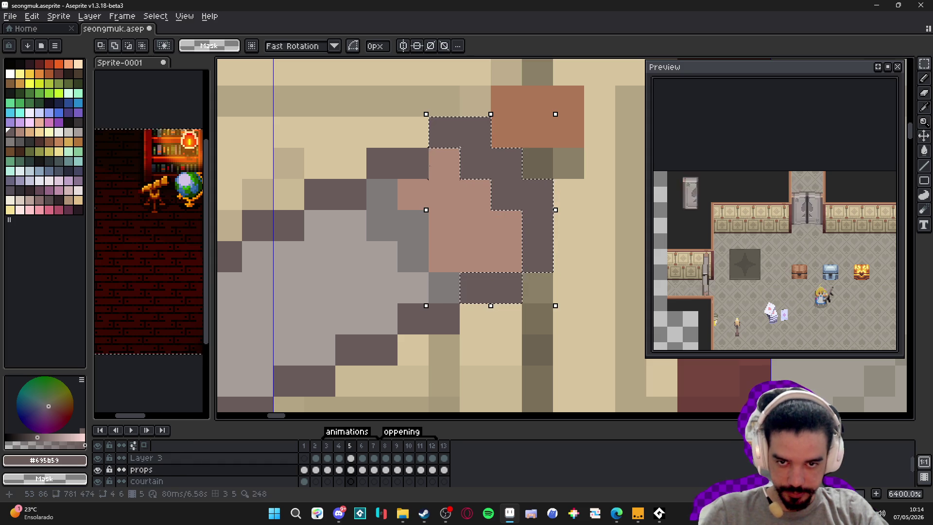
scroll(458, 209, "up", 1)
scroll(458, 209, "left", 3)
mouse_move(469, 228)
left_mouse_down()
mouse_move(419, 238)
mouse_move(519, 215)
mouse_move(505, 236)
mouse_move(466, 236)
left_mouse_up()
left_click_drag(408, 268, 434, 276)
Extend the outline selection along the door edge, then stretch it and shift it up-right
scroll(413, 284, "down", 3)
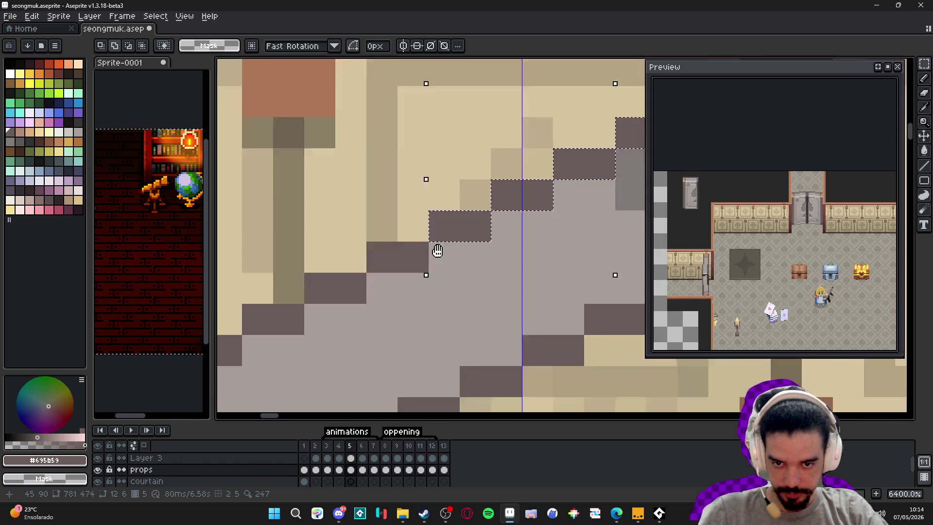
scroll(426, 219, "down", 2)
scroll(422, 218, "down", 5)
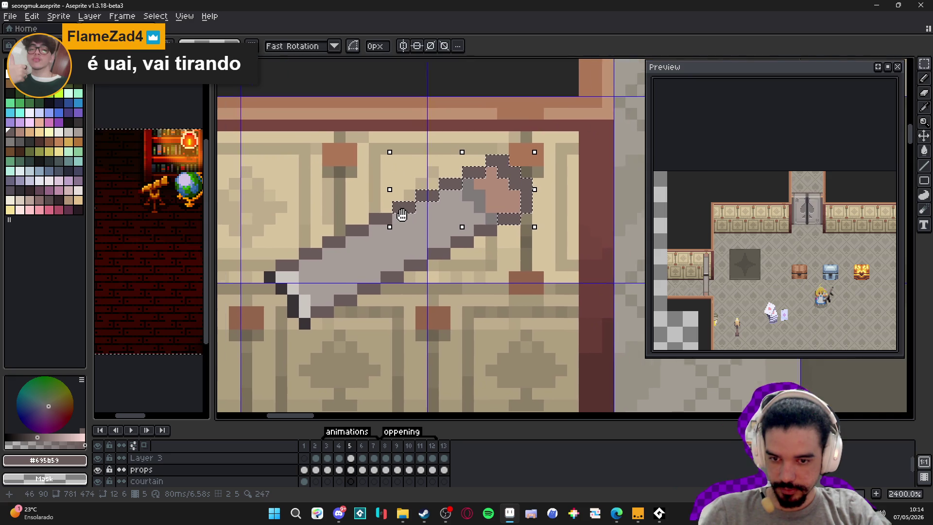
scroll(413, 209, "up", 3)
scroll(403, 213, "up", 8)
left_click_drag(396, 194, 442, 207)
left_click_drag(341, 231, 382, 239)
scroll(382, 240, "down", 1)
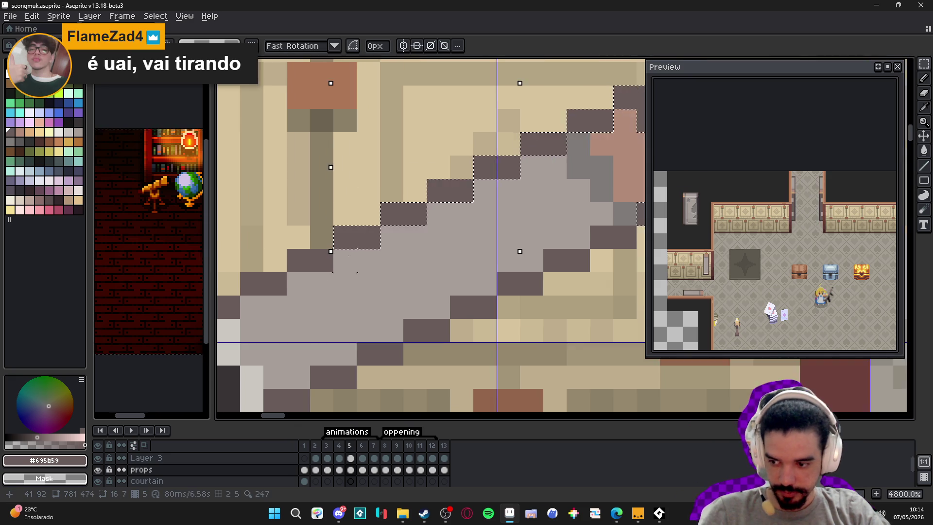
left_click(327, 230)
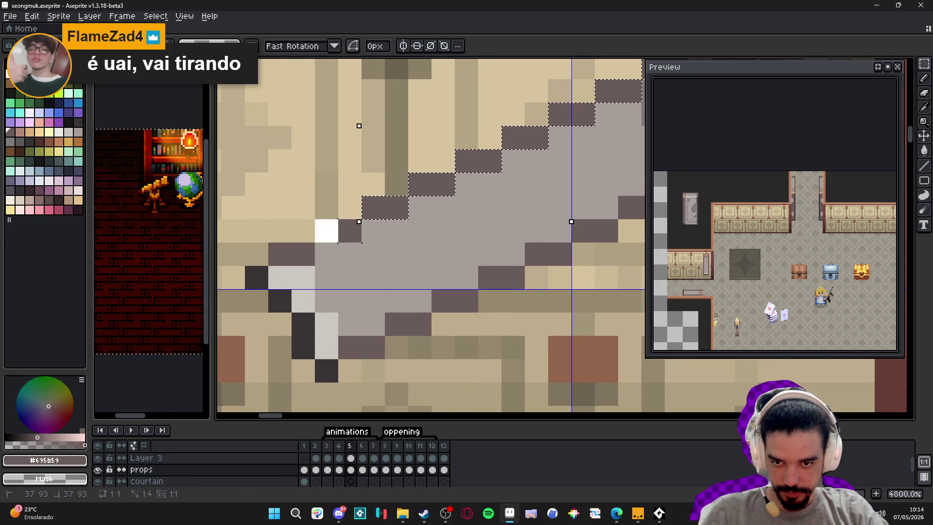
left_click_drag(280, 253, 302, 254)
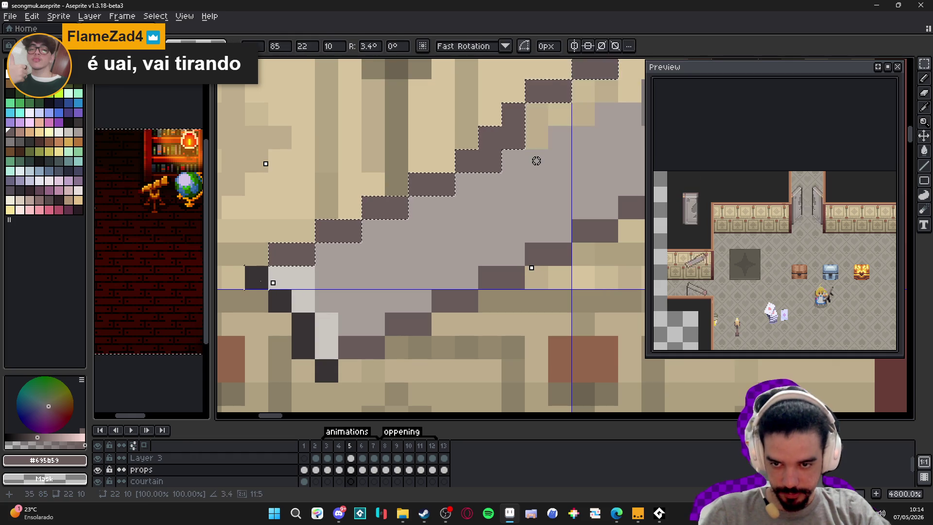
scroll(259, 293, "up", 1)
mouse_move(260, 277)
left_mouse_down()
mouse_move(259, 292)
mouse_move(314, 335)
left_mouse_up()
mouse_move(320, 374)
left_mouse_down()
mouse_move(350, 322)
mouse_move(320, 336)
left_mouse_up()
Add the stair-step outline blocks along the door edge to the selection and return to the pencil
left_click(320, 337, "shift")
left_click(399, 303, "shift")
left_click(461, 273, "shift")
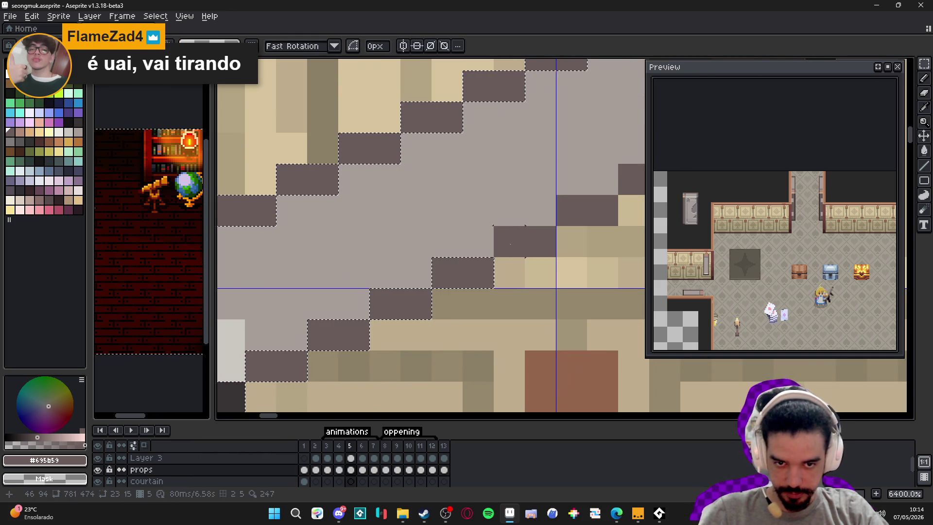
left_click_drag(541, 249, 395, 334)
left_click(417, 311, "shift")
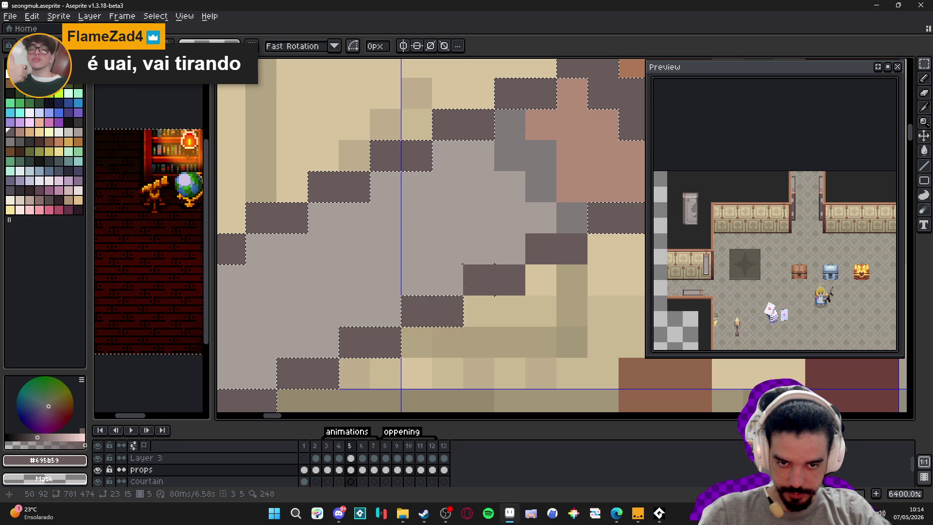
left_click_drag(539, 249, 570, 255)
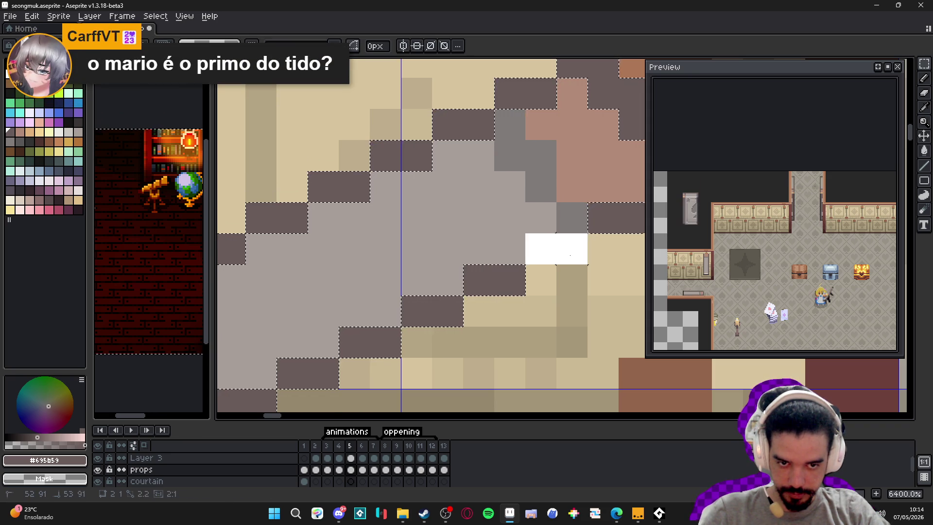
scroll(570, 255, "down", 4)
left_click_drag(475, 271, 462, 229)
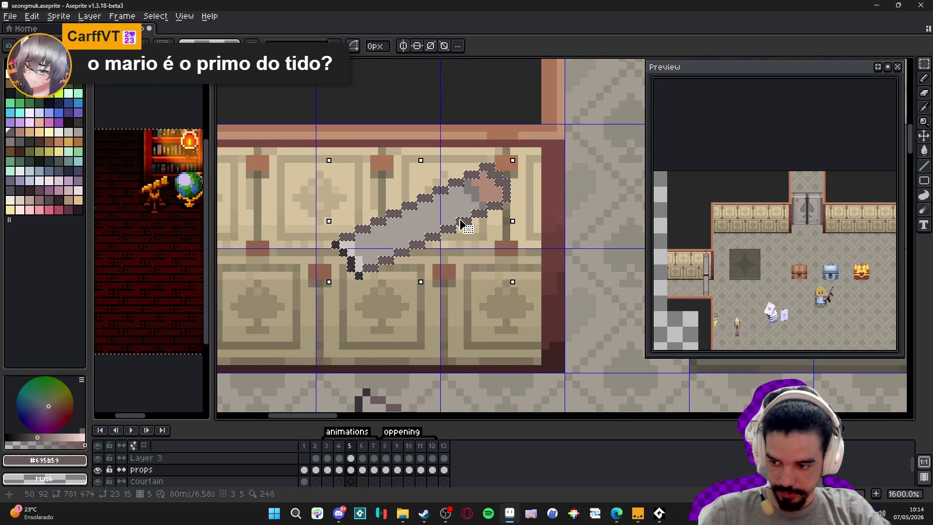
key("b")
scroll(431, 273, "down", 2)
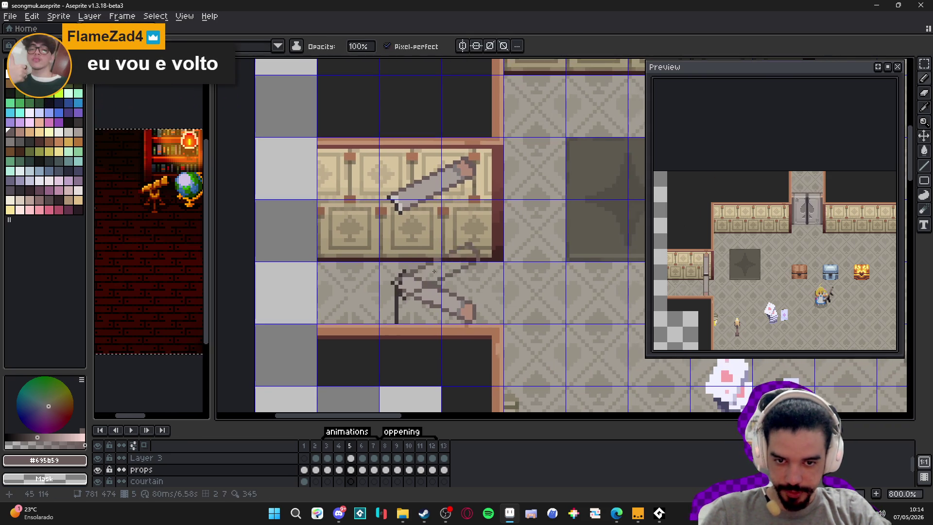
Stamp a door-shaped copy below the wall, discard that custom brush, and eyedrop dark #373334
key("w")
key("b")
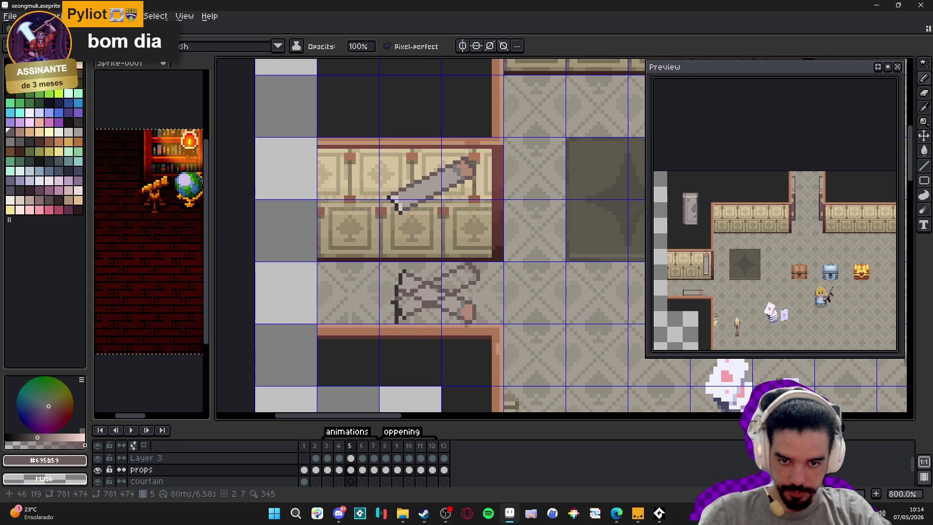
left_click_drag(430, 186, 433, 281)
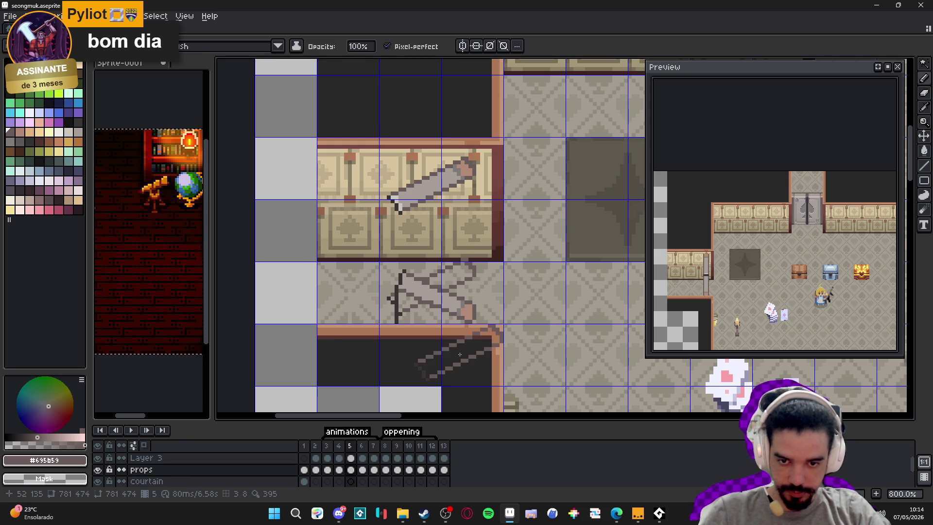
key("Escape")
scroll(417, 306, "up", 3)
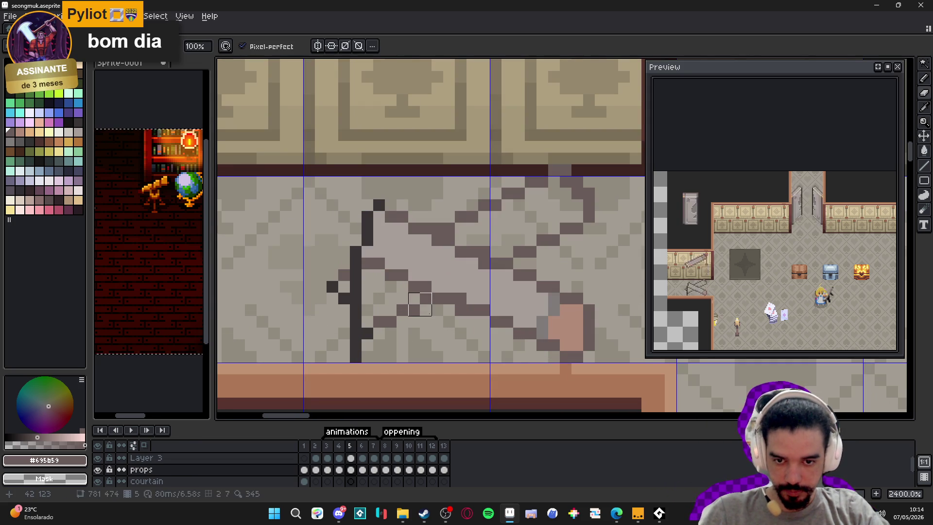
scroll(360, 301, "down", 6)
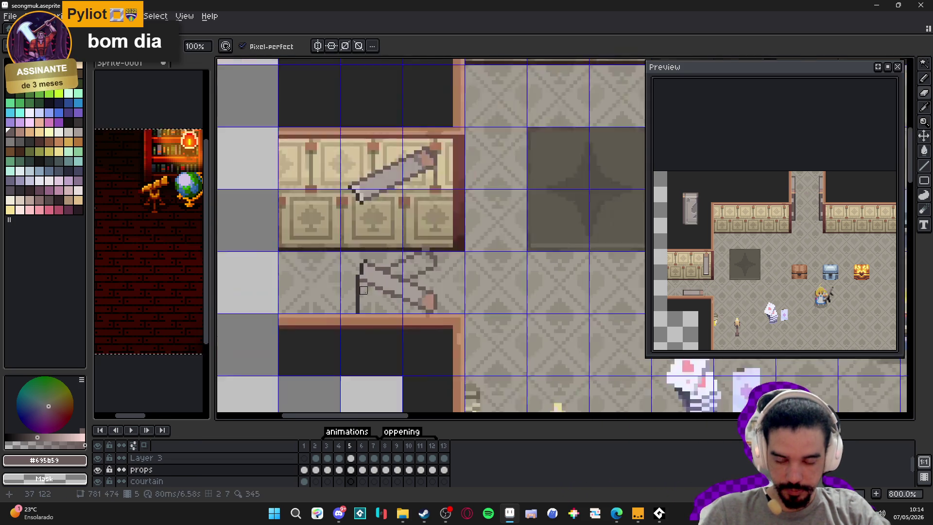
scroll(362, 245, "up", 3)
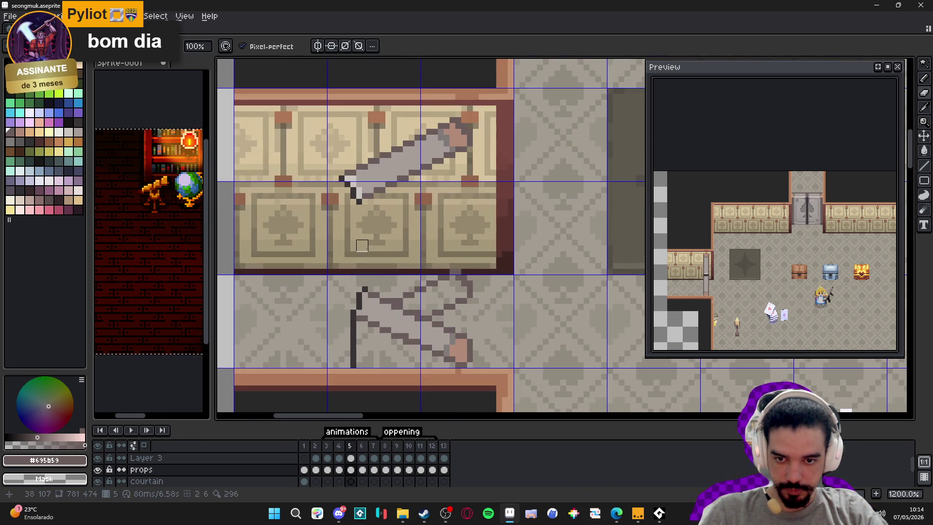
left_click(357, 201, "alt")
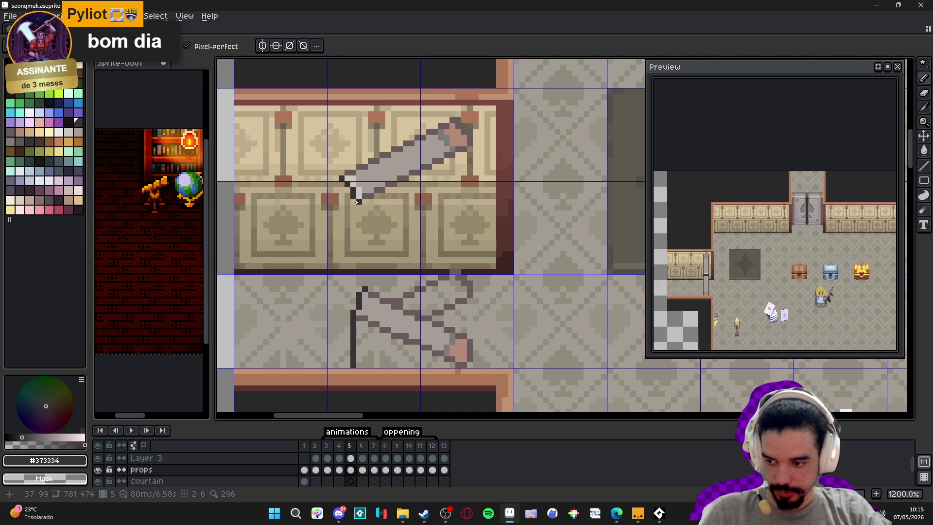
Draw two dark vertical edge lines down the door and a grey-brown line up from its bottom
left_click_drag(358, 200, 360, 288)
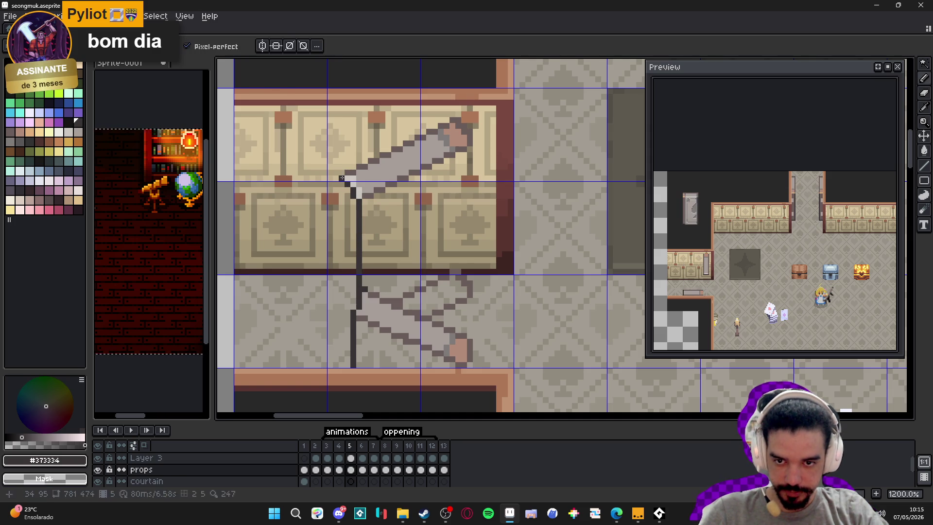
left_click_drag(342, 178, 342, 306)
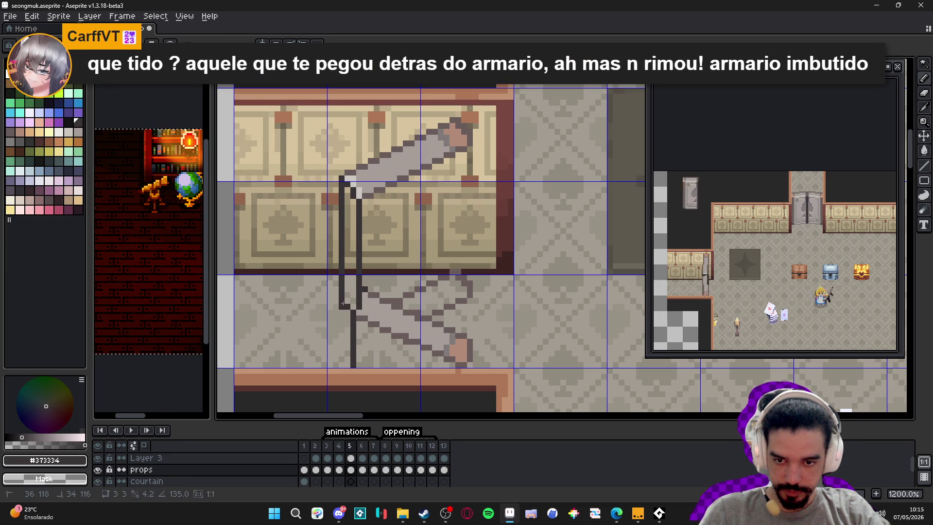
left_click(472, 292, "alt")
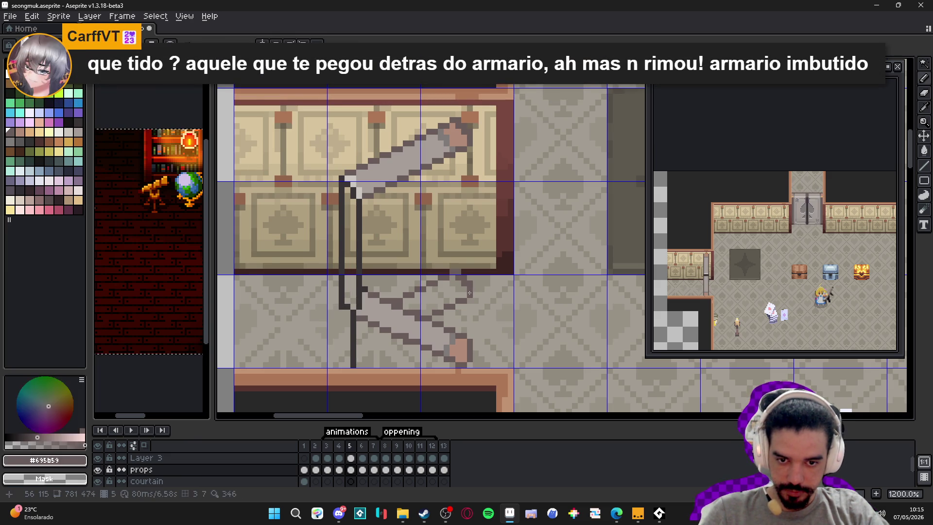
left_click_drag(473, 292, 468, 150)
Add a dark pixel at the line's bend, then erase the stray dark pixels there
scroll(418, 297, "up", 1)
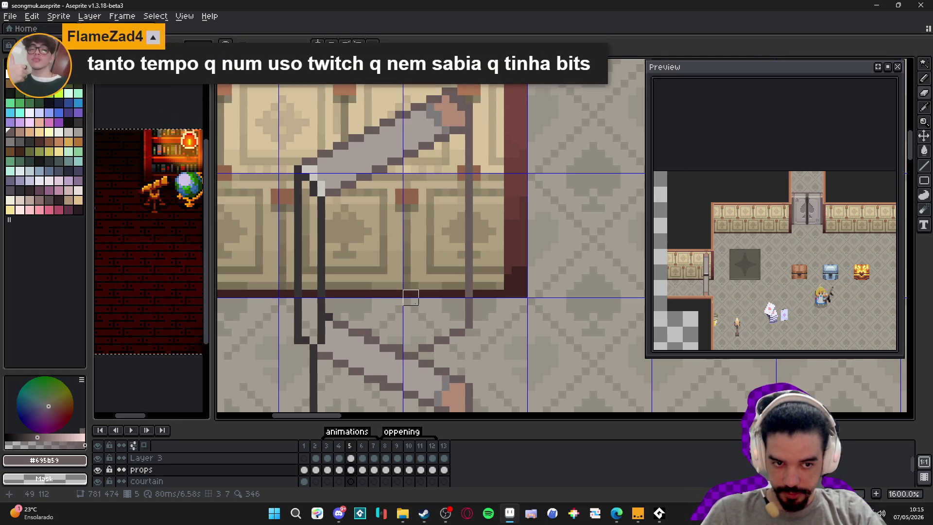
scroll(411, 297, "down", 2)
scroll(352, 305, "up", 2)
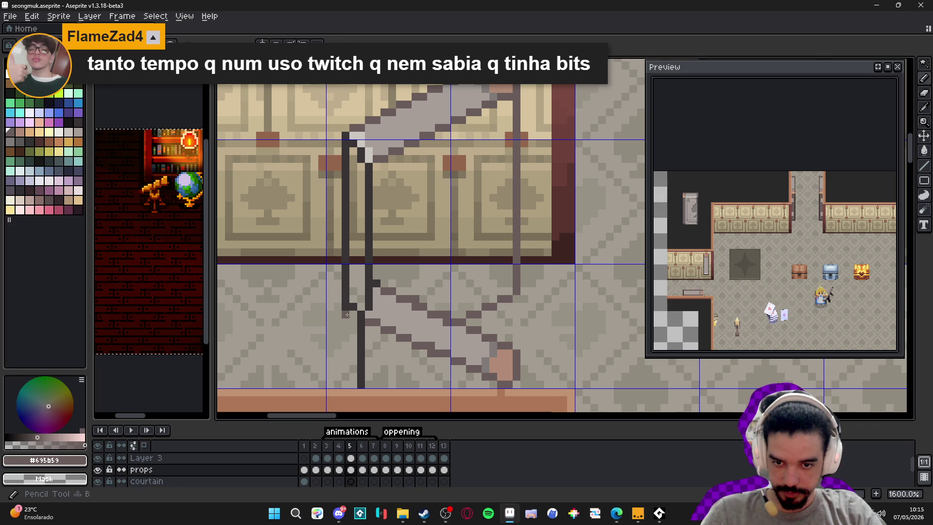
left_click(351, 305, "alt")
left_click(350, 315)
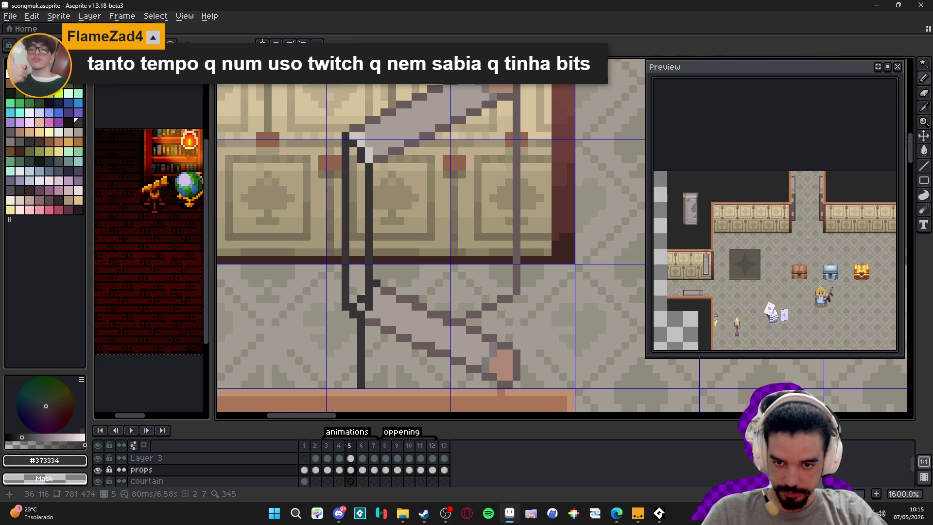
scroll(359, 301, "down", 3)
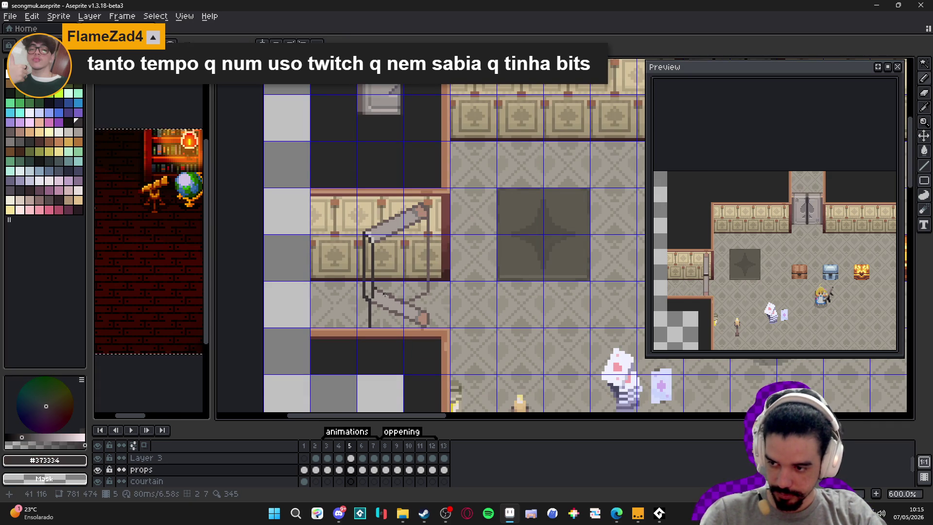
scroll(379, 305, "up", 4)
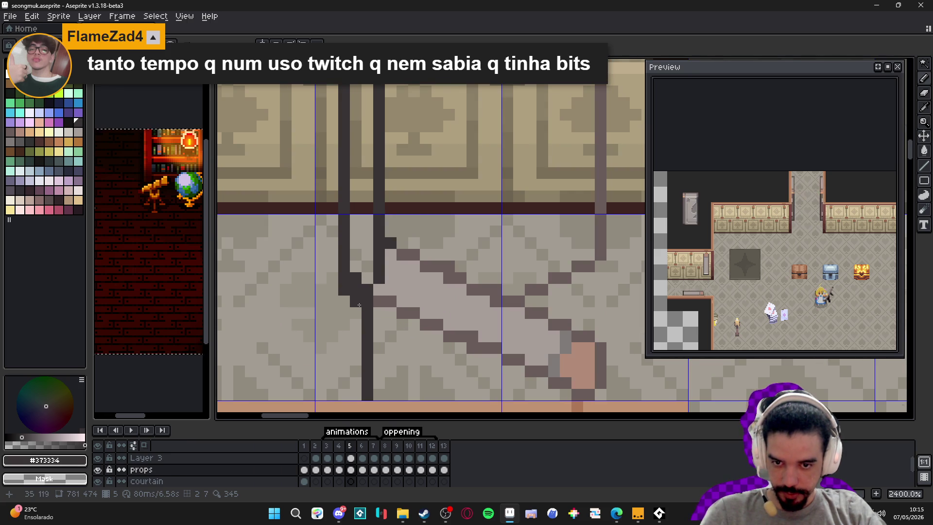
key("e")
left_click_drag(356, 290, 356, 266)
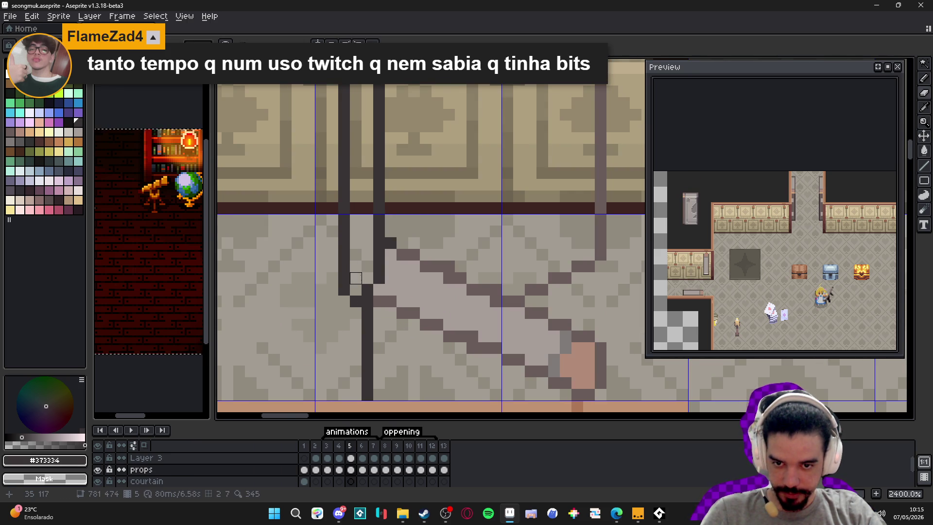
scroll(358, 284, "down", 3)
scroll(361, 291, "up", 1)
key("b")
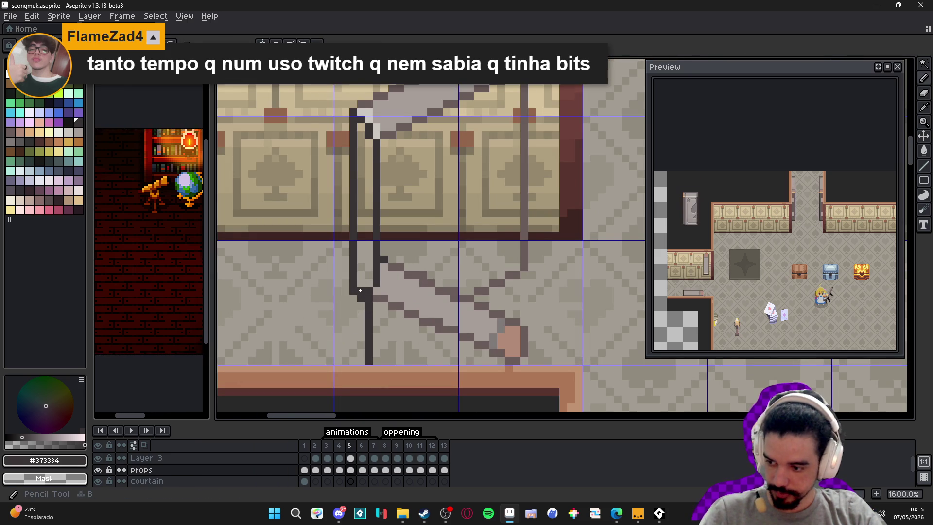
scroll(360, 290, "down", 3)
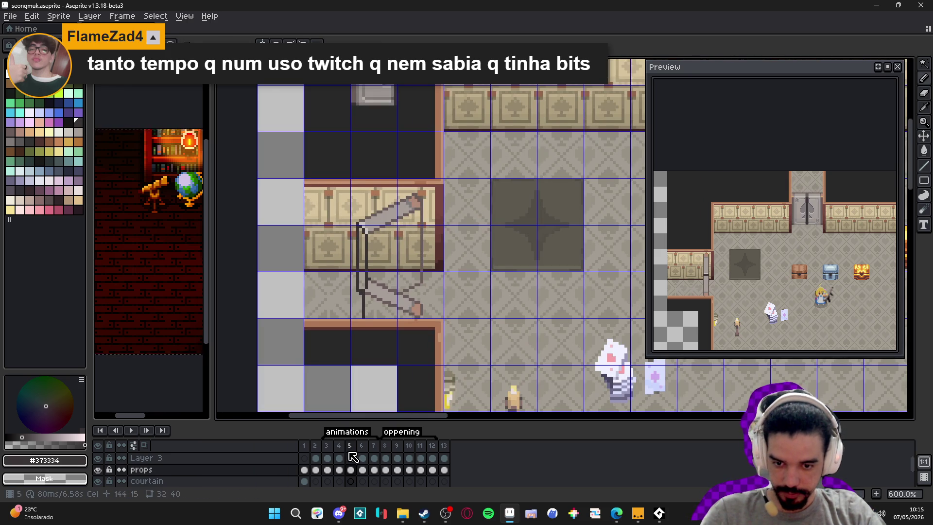
On frame 6, select the vertical bar and commit it lying horizontally on the upper wall panel
left_click(355, 445)
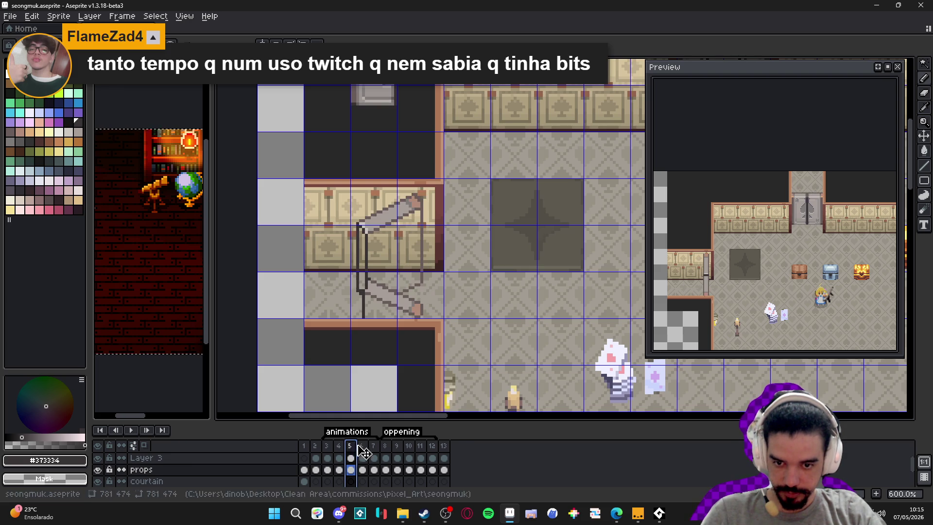
left_click(364, 446)
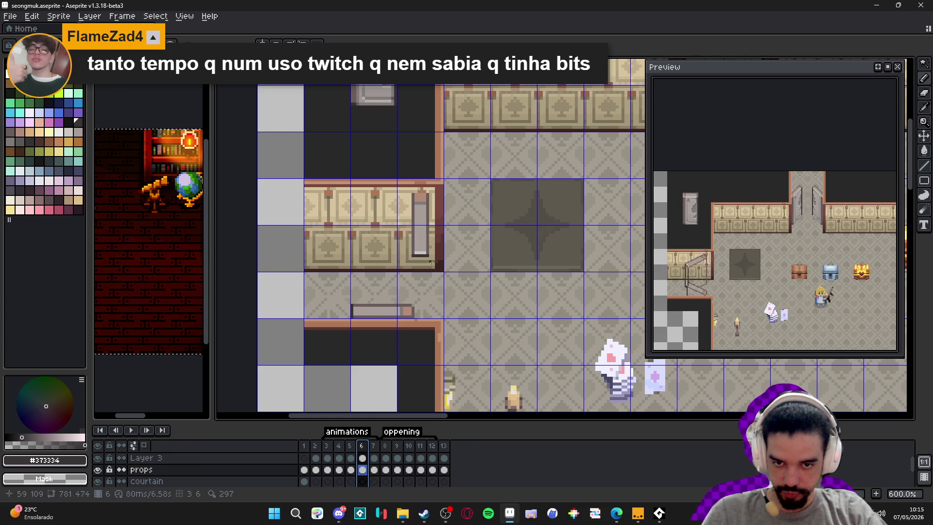
scroll(429, 264, "up", 1)
scroll(429, 246, "up", 2)
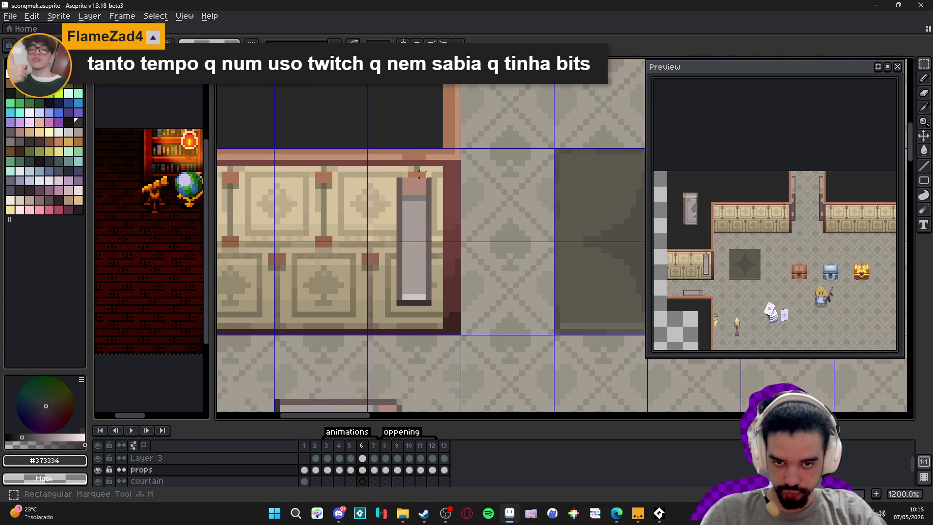
mouse_move(432, 174)
left_mouse_down()
mouse_move(387, 311)
mouse_move(402, 306)
mouse_move(447, 183)
mouse_move(472, 273)
mouse_move(372, 195)
left_mouse_up()
key("Return")
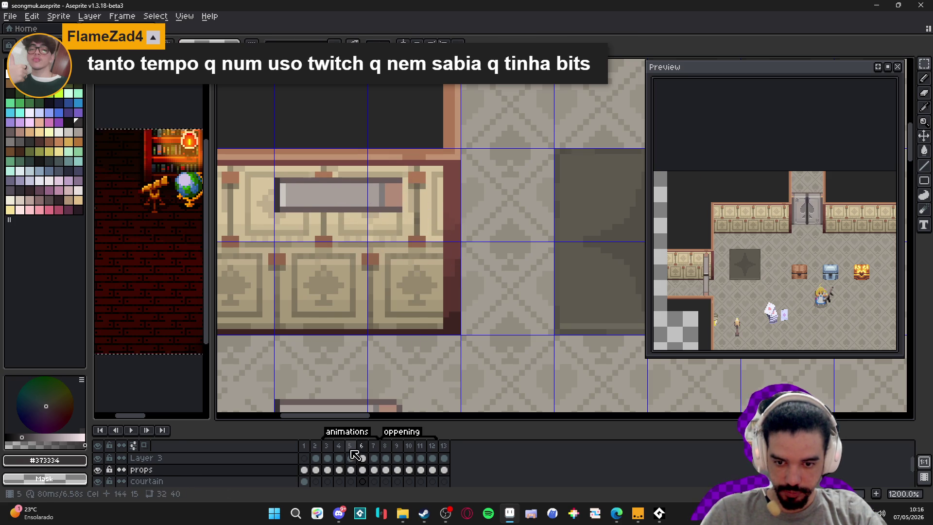
Raise the frame 6 bar's bottom edge to make it thinner, then view frame 7
left_click(354, 457)
left_click(362, 458)
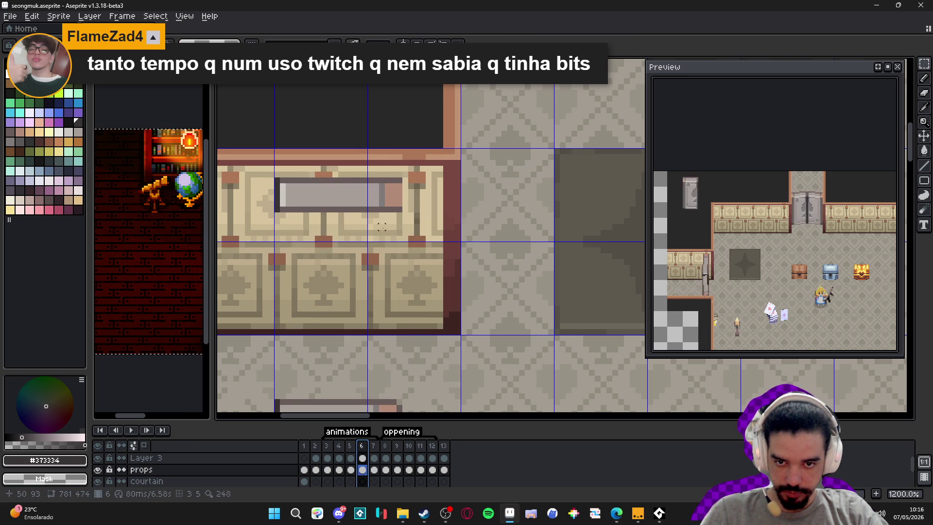
scroll(382, 227, "up", 1)
mouse_move(401, 208)
left_mouse_down()
mouse_move(470, 265)
mouse_move(295, 200)
mouse_move(310, 221)
left_mouse_up()
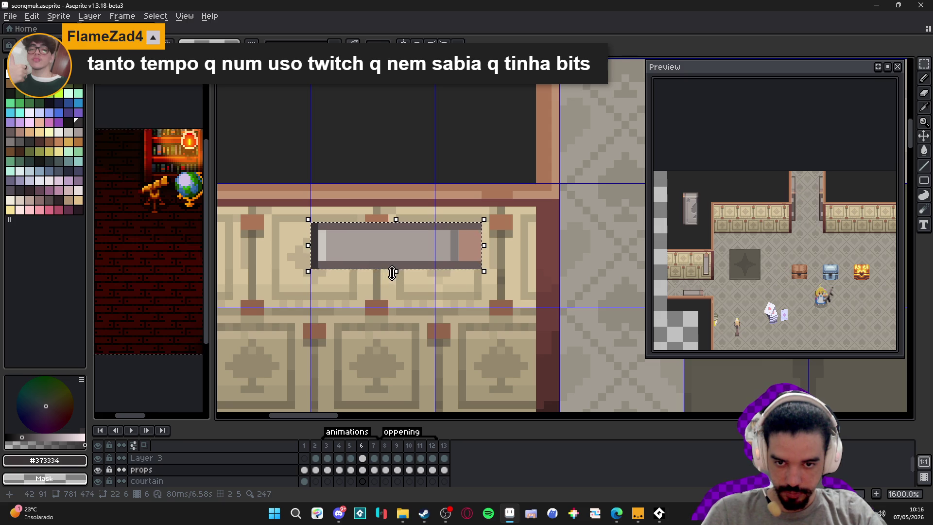
left_click_drag(402, 273, 409, 265)
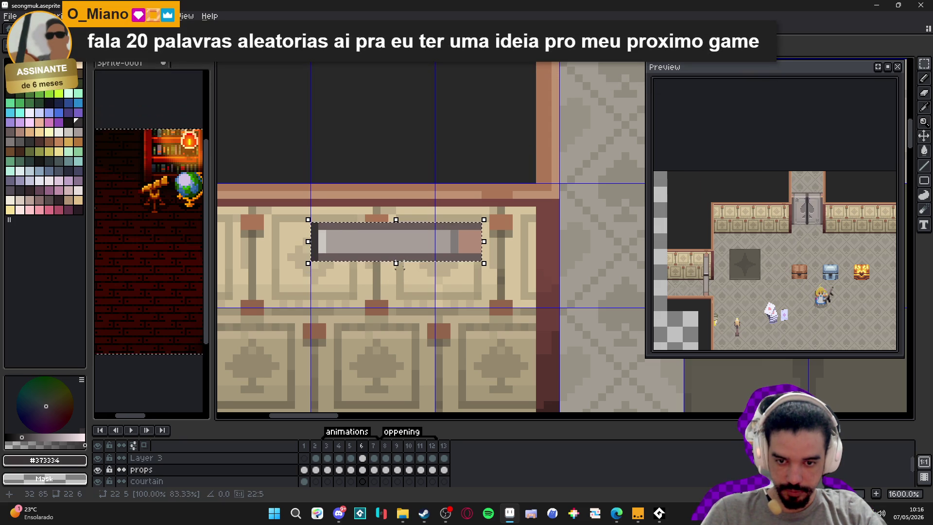
left_click(354, 447)
left_click(362, 446)
left_click(374, 445)
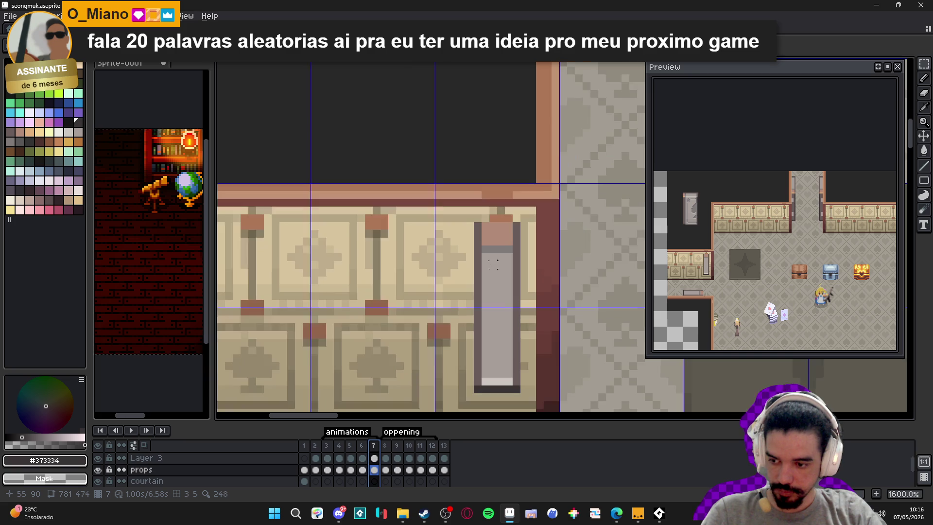
Select frame 7's vertical bar, rotate it -90°, and place it on the upper wall panel
left_click_drag(493, 265, 508, 220)
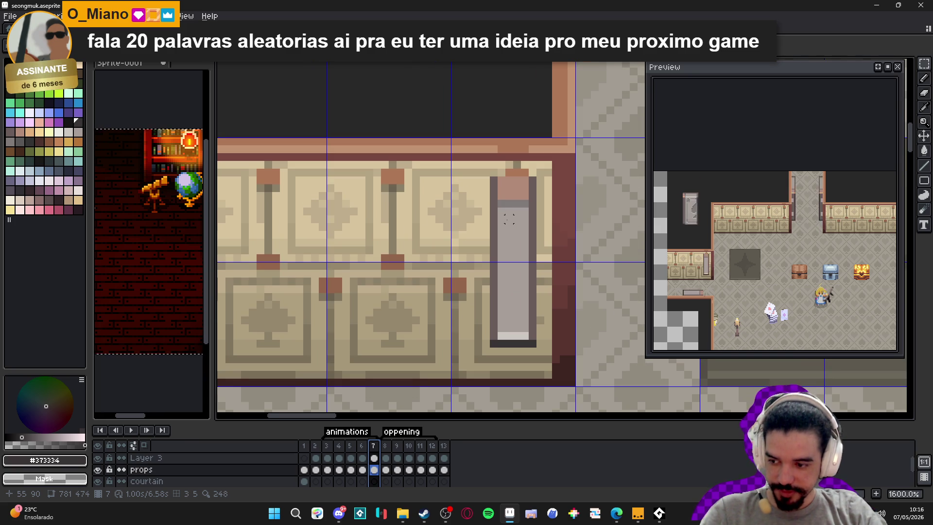
mouse_move(502, 226)
left_mouse_down()
mouse_move(503, 178)
mouse_move(504, 265)
left_mouse_up()
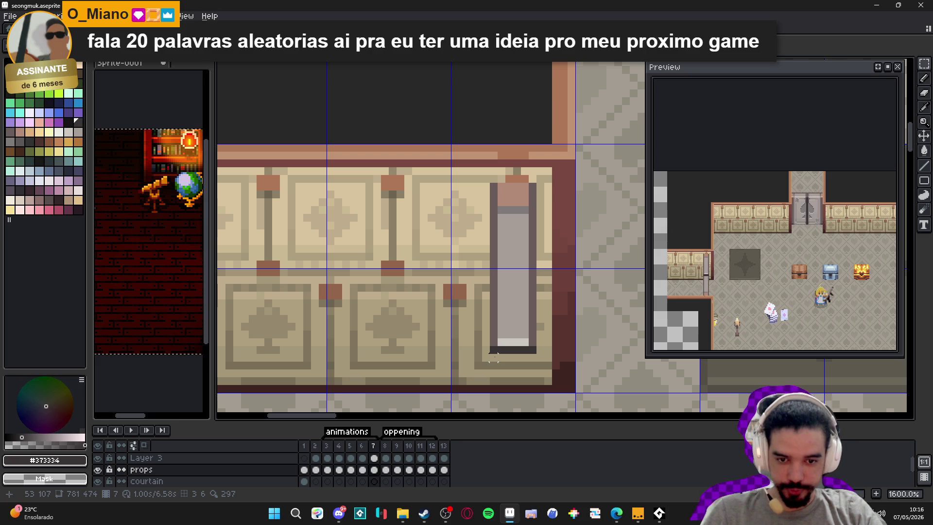
mouse_move(492, 350)
left_mouse_down()
mouse_move(545, 214)
mouse_move(540, 180)
mouse_move(559, 219)
mouse_move(566, 290)
left_mouse_up()
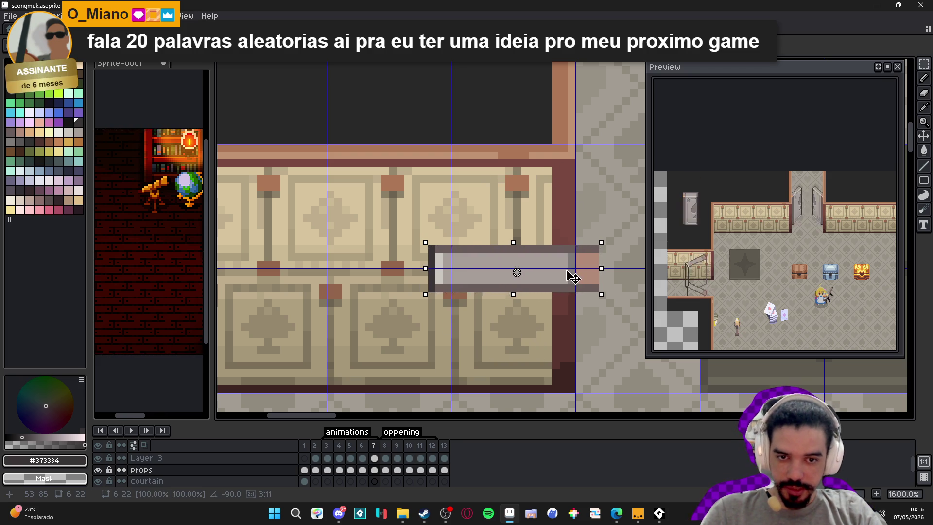
left_click_drag(553, 288, 451, 218)
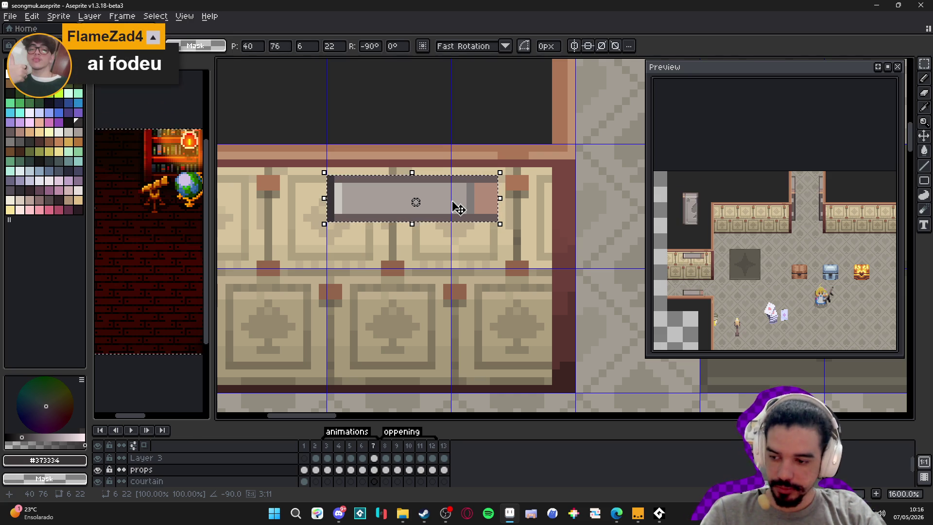
left_click(362, 459)
left_click(373, 445)
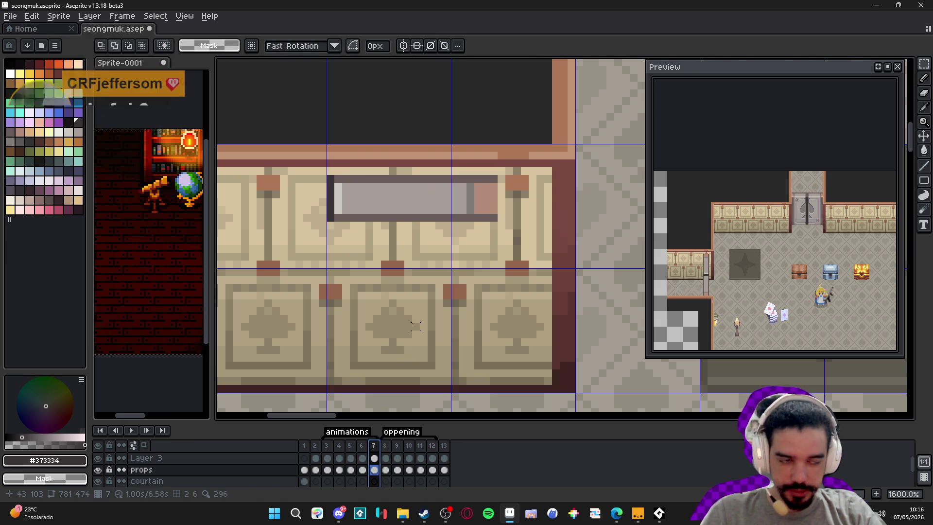
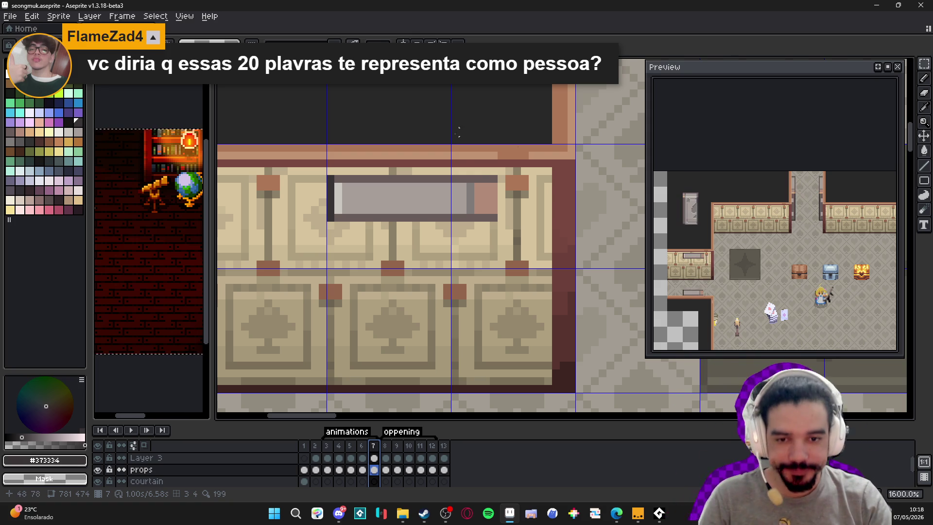
On frame 6, raise the grey bar on the left wall panel by one pixel, comparing against frame 7
left_click(363, 446)
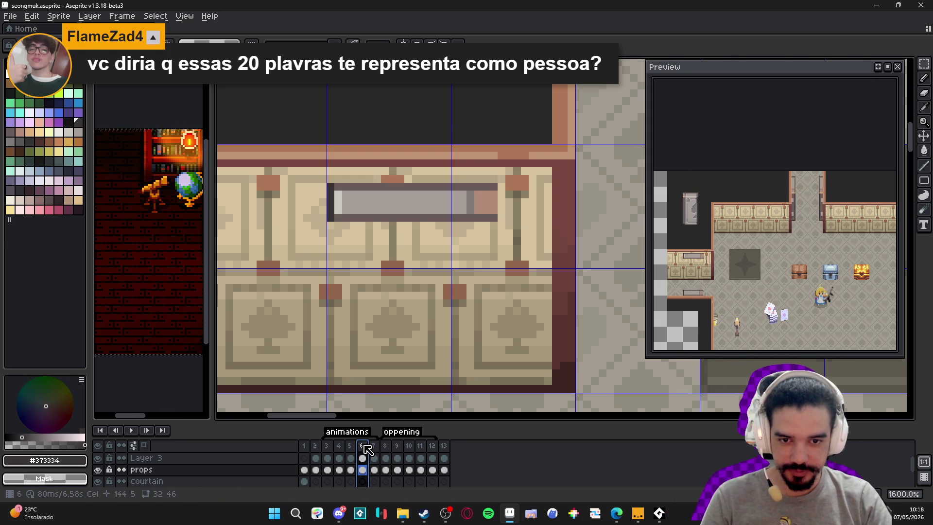
left_click(373, 452)
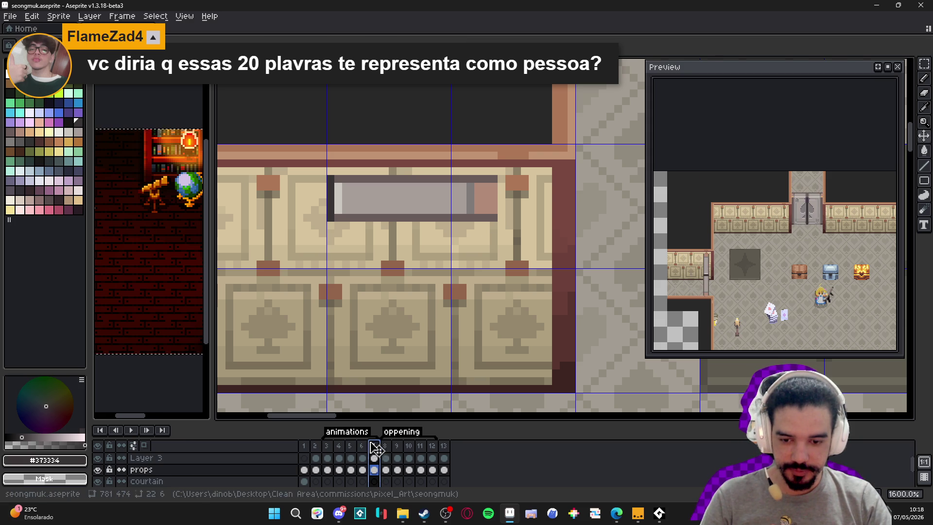
left_click(363, 458)
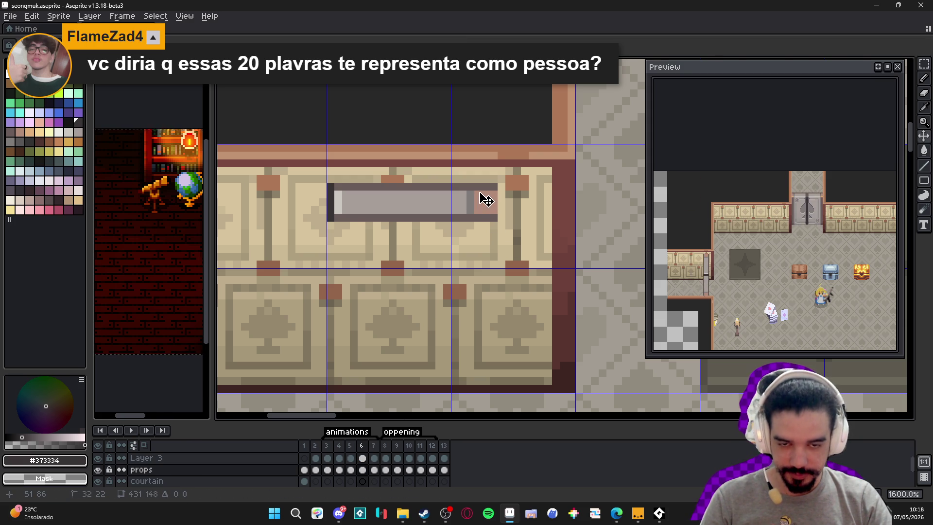
left_click_drag(486, 200, 486, 192)
key("Right")
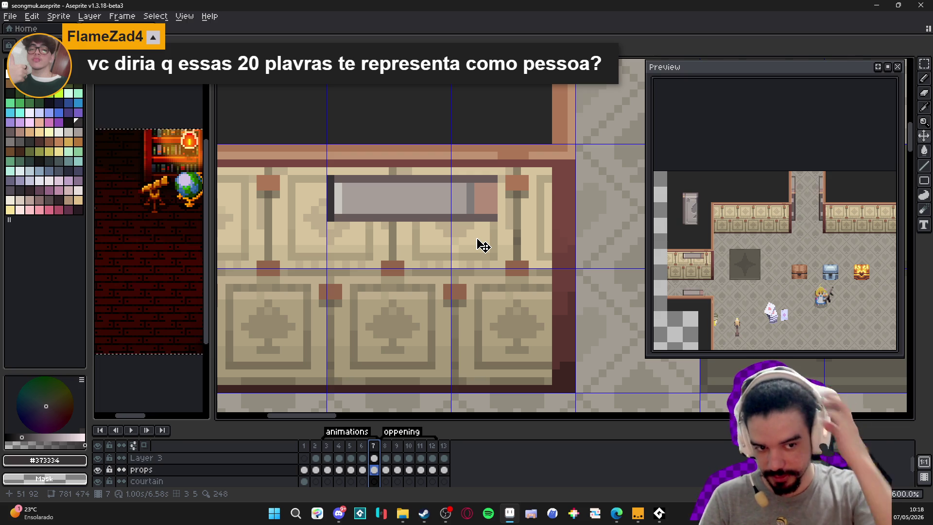
Marquee-select the grey bar on the wall in frame 7
scroll(393, 234, "down", 3)
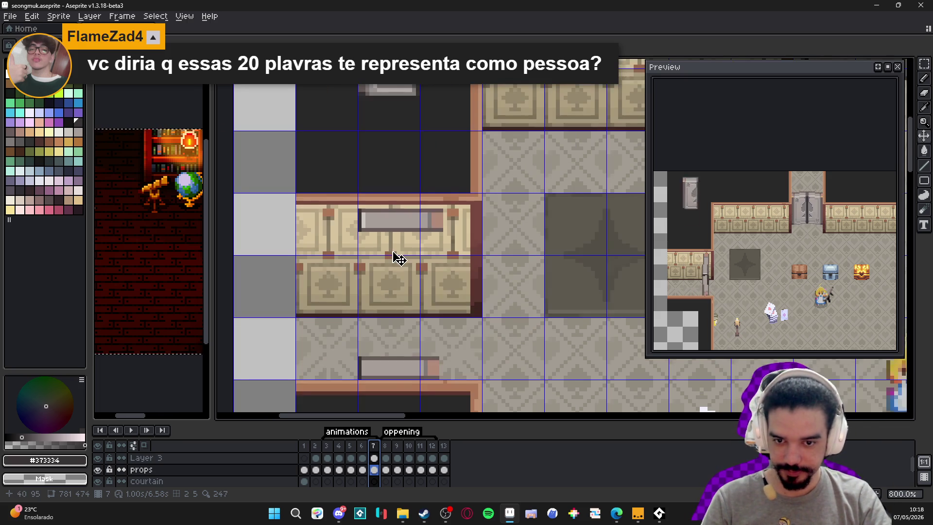
scroll(387, 223, "up", 2)
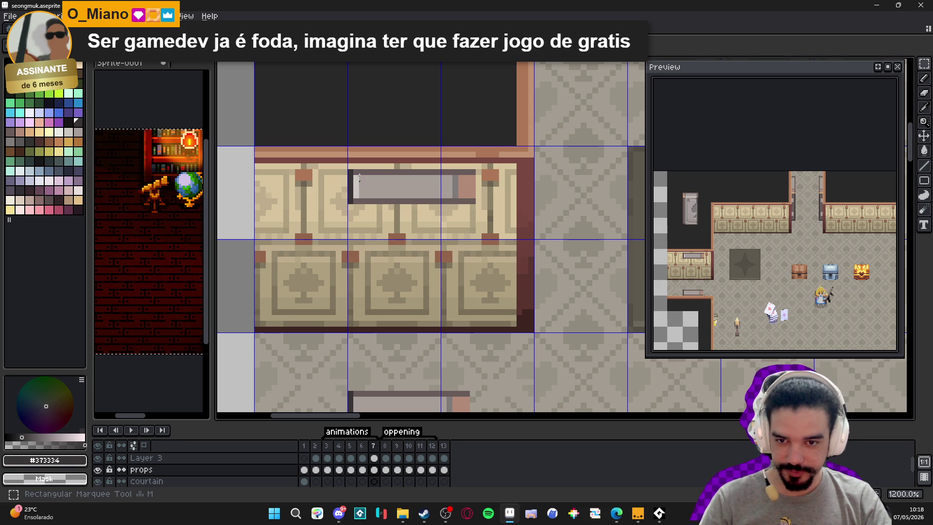
left_click_drag(350, 173, 475, 202)
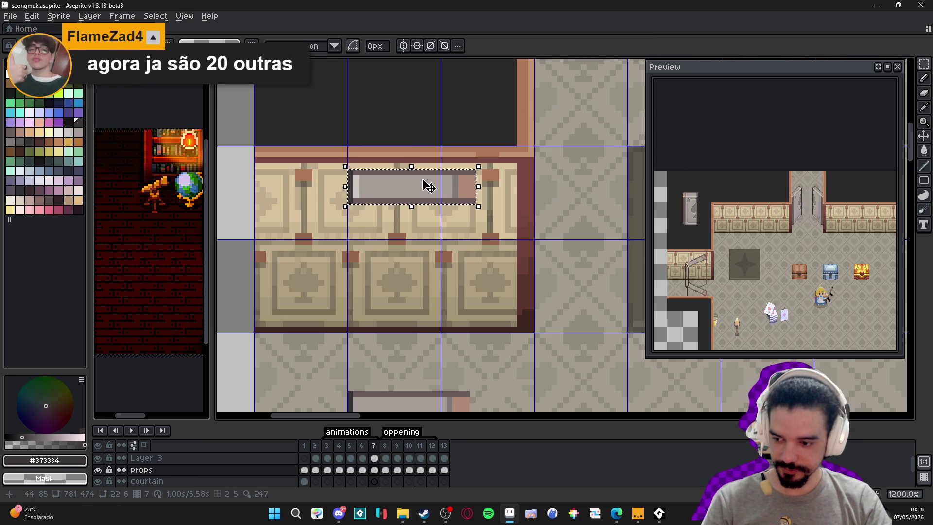
Duplicate the grey bar down below the left wall panel on frame 7 and recentre the room
scroll(423, 175, "down", 1)
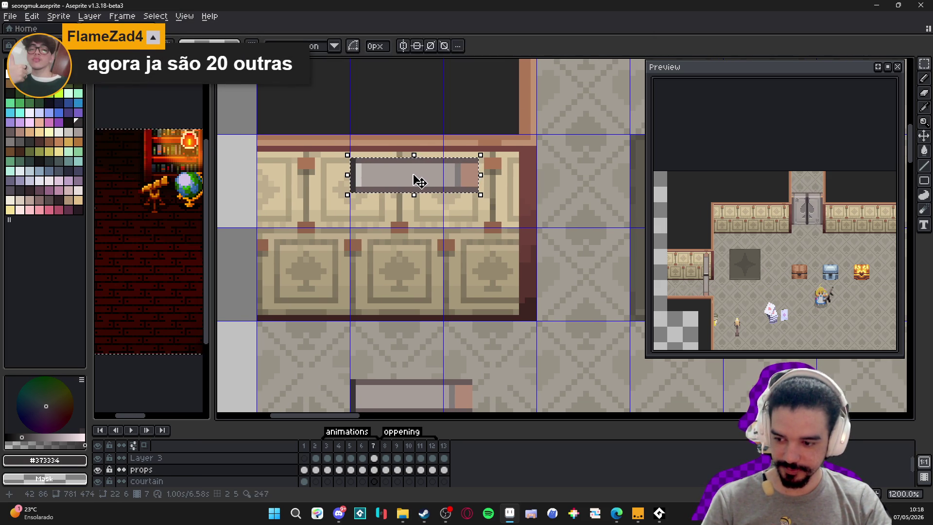
left_click_drag(414, 176, 411, 335)
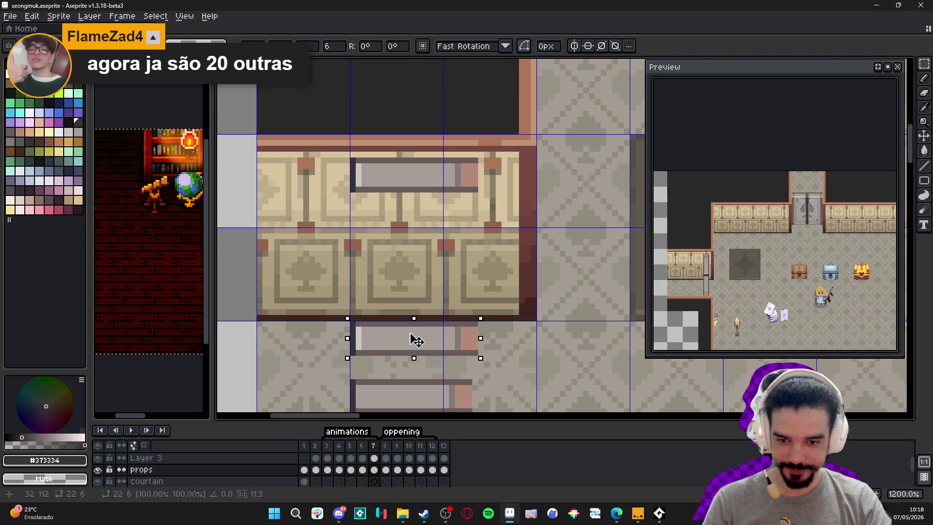
scroll(414, 338, "down", 3)
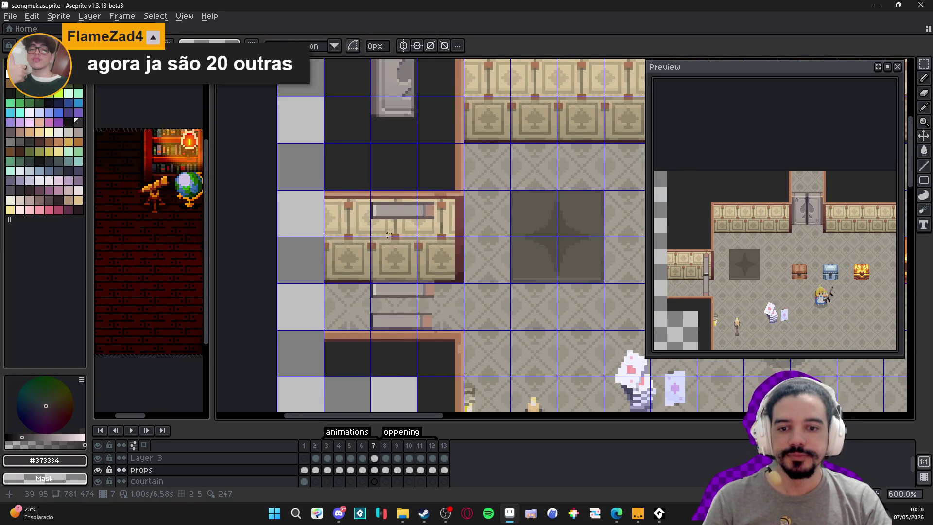
scroll(395, 235, "up", 1)
scroll(377, 206, "down", 2)
left_click_drag(377, 206, 404, 239)
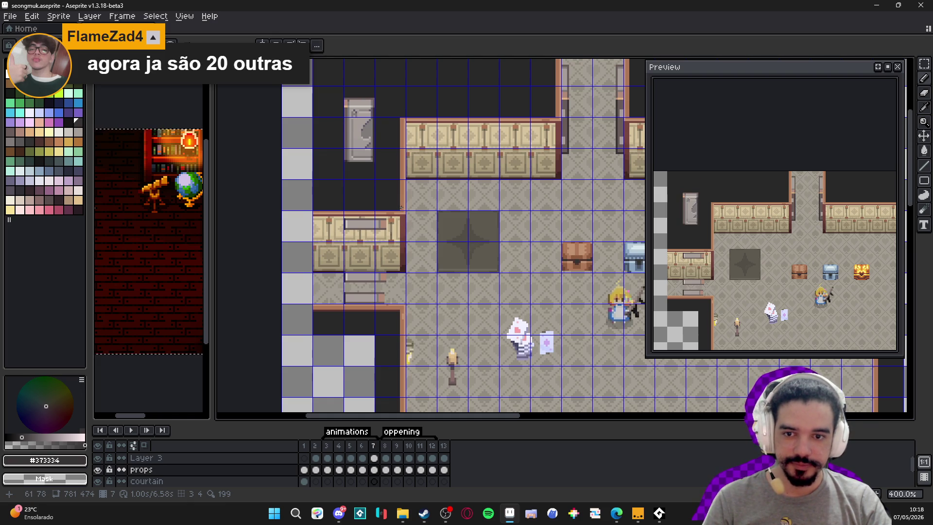
scroll(380, 105, "up", 1)
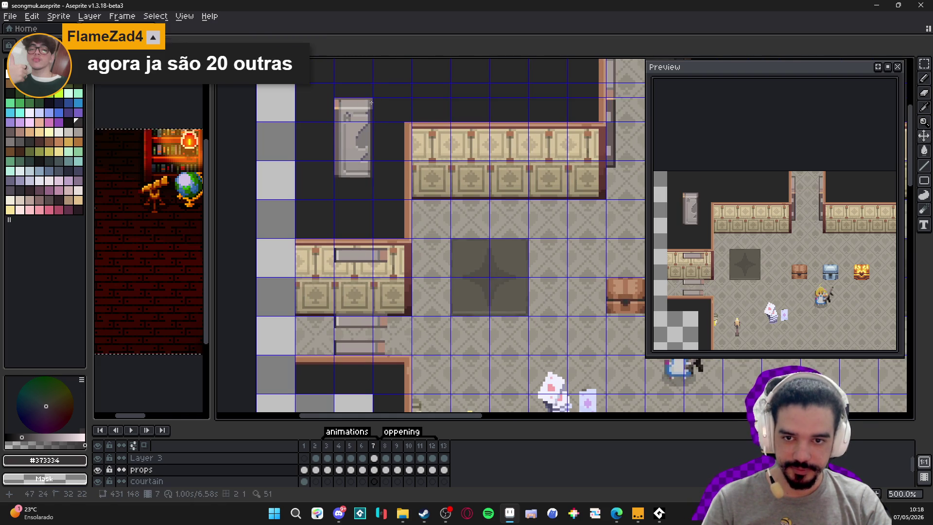
key("m")
scroll(371, 99, "down", 1)
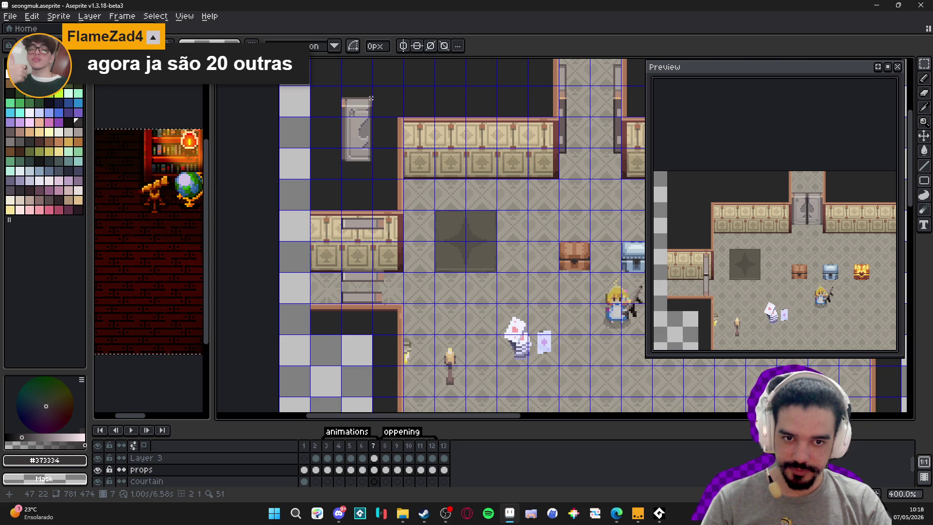
scroll(371, 98, "up", 1)
Flip the tall grey door panel horizontally, move it onto the left wall, then switch to the game
left_click_drag(370, 98, 334, 176)
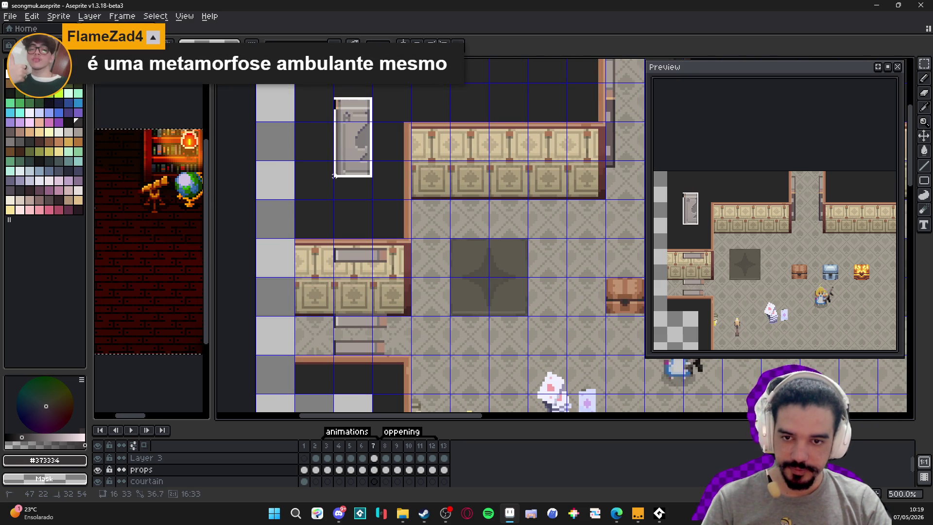
key("shift+h")
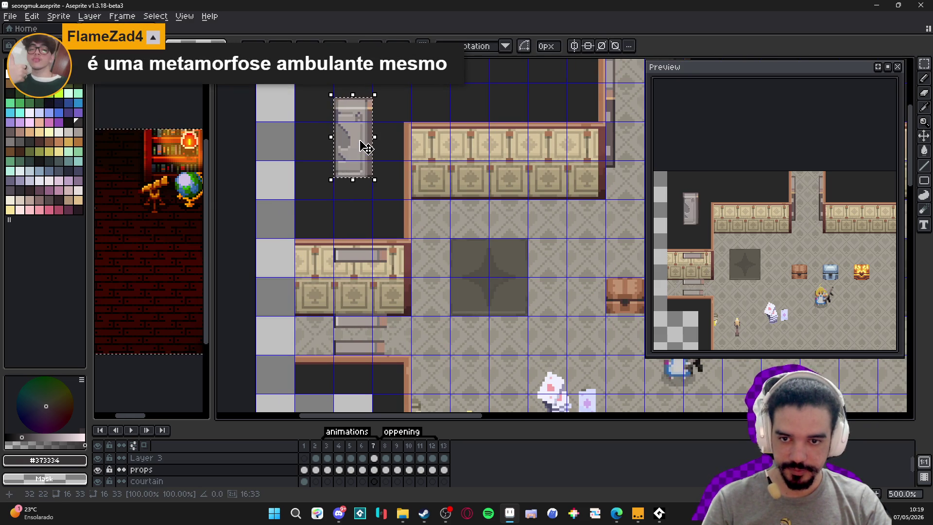
key("ctrl+x")
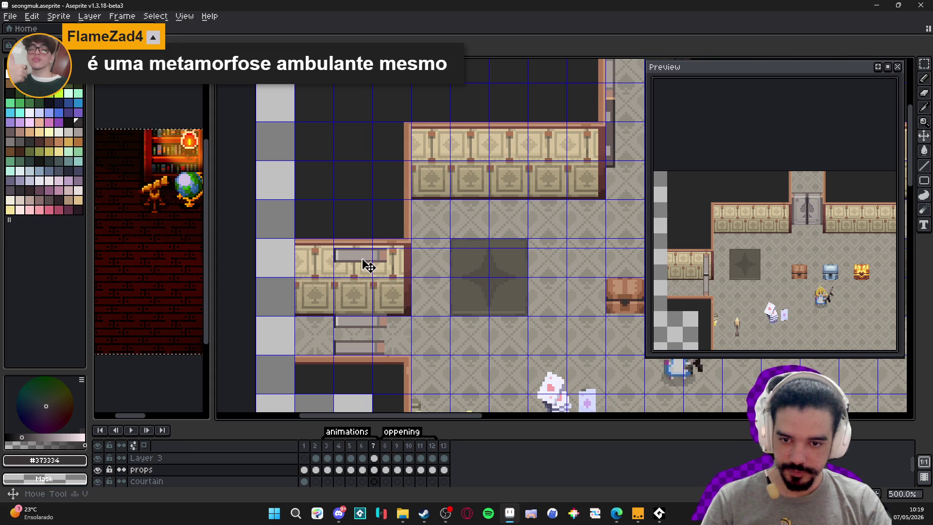
key("ctrl+v")
mouse_move(357, 133)
left_mouse_down()
mouse_move(374, 306)
mouse_move(368, 297)
left_mouse_up()
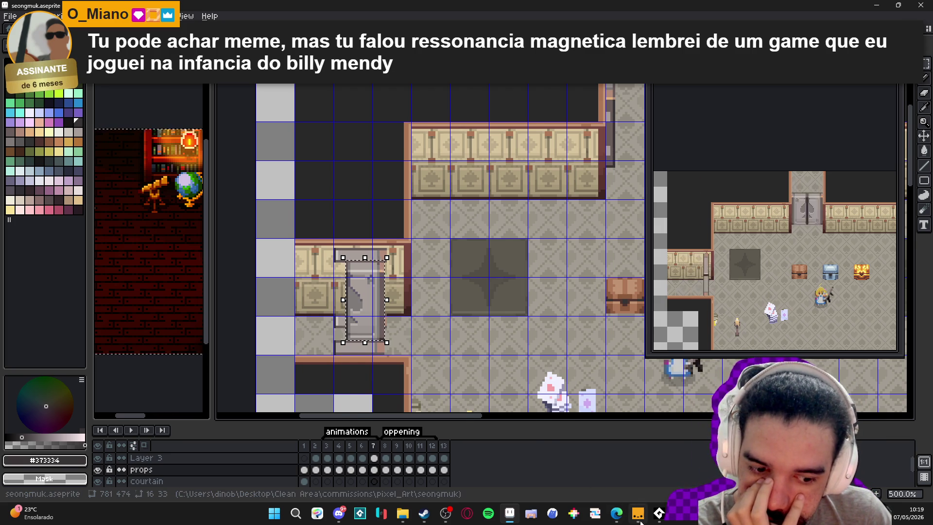
key("alt+Tab")
left_click(479, 167)
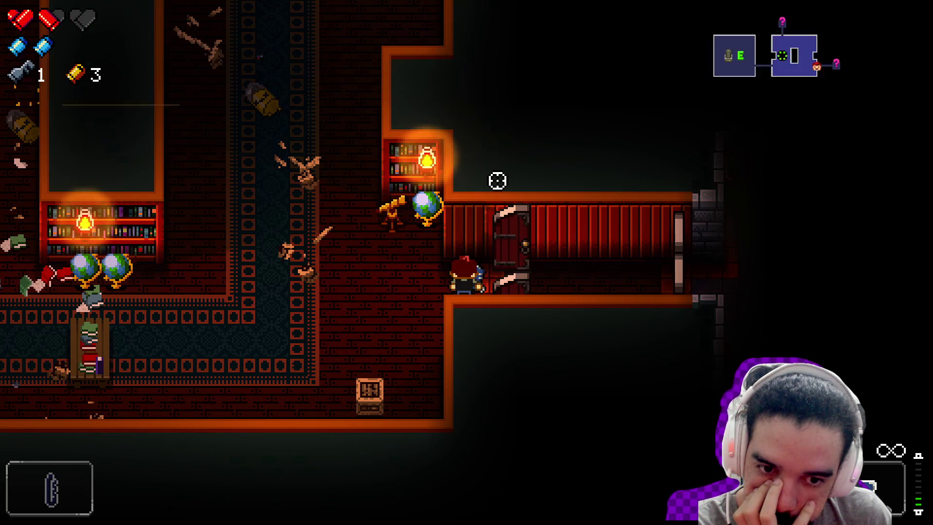
Walk the character around the library past the door corridor, then return to Aseprite
key("a")
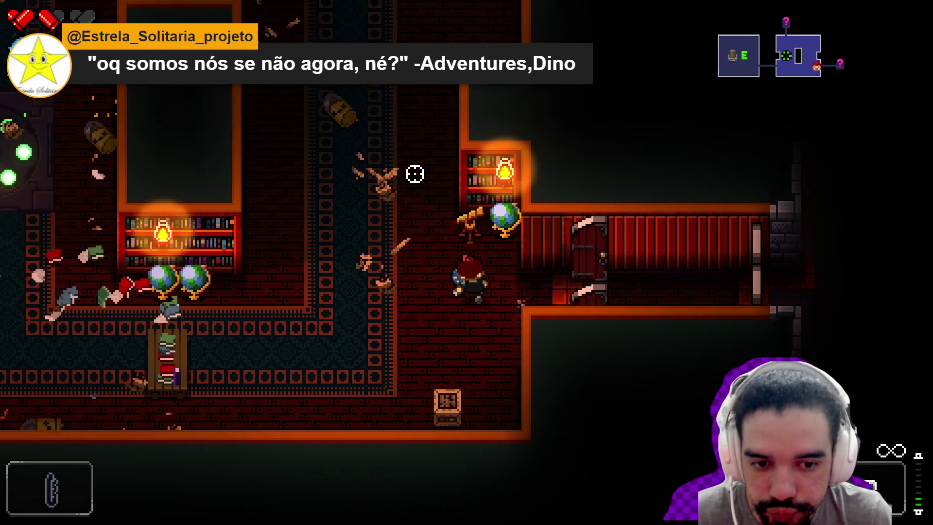
key("w")
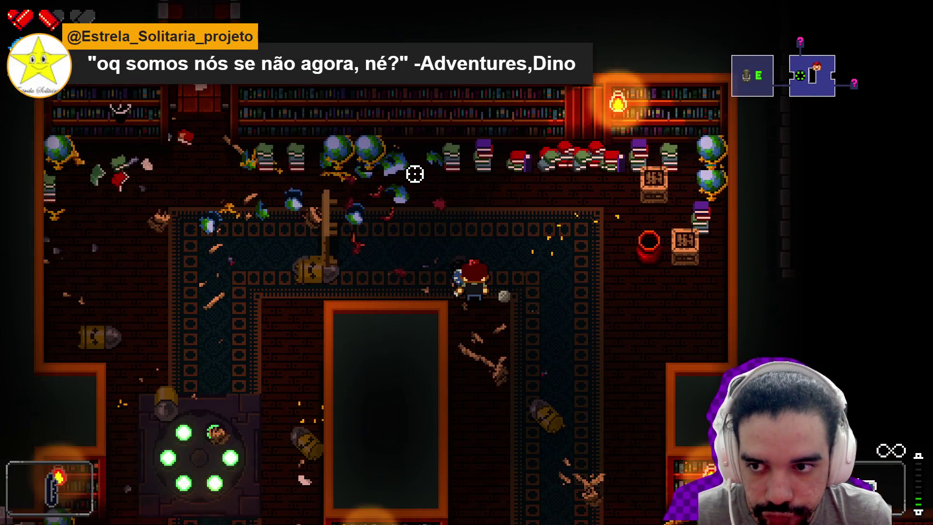
key("d")
key("s")
key("s")
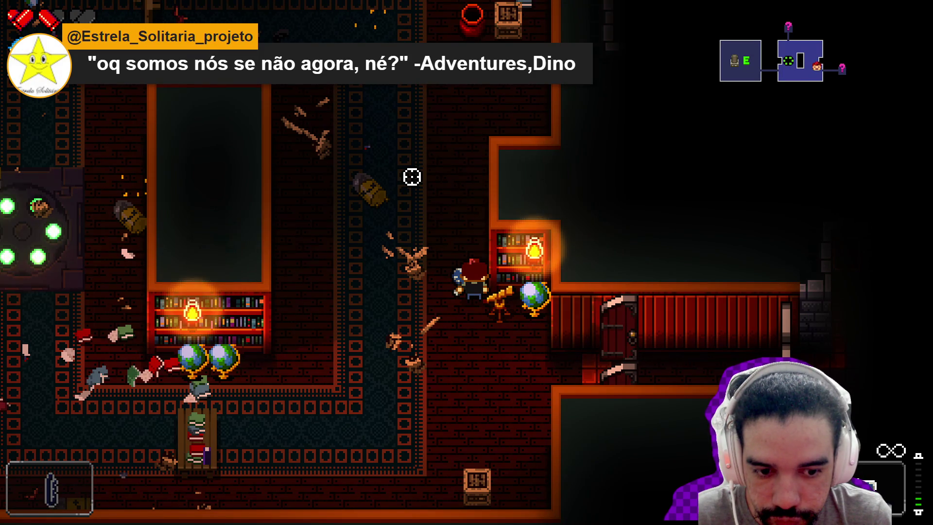
key("alt+Tab")
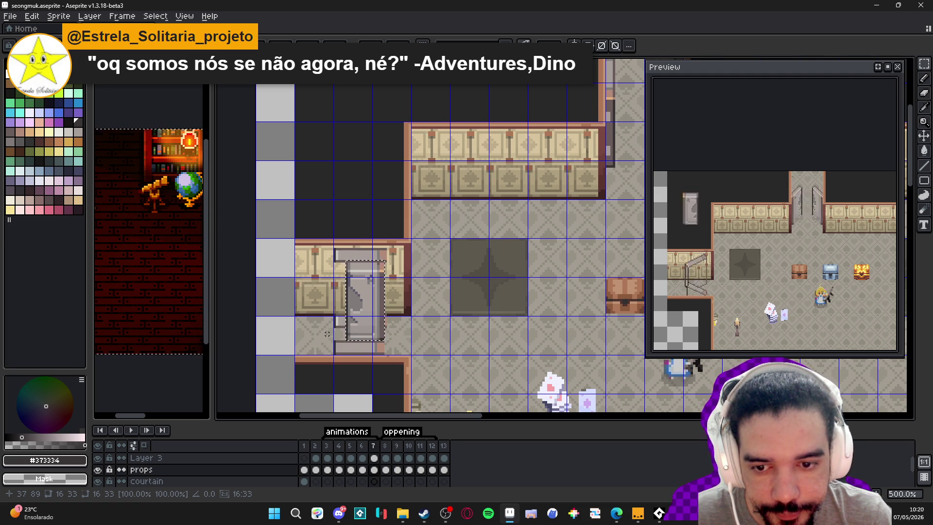
scroll(349, 312, "down", 1)
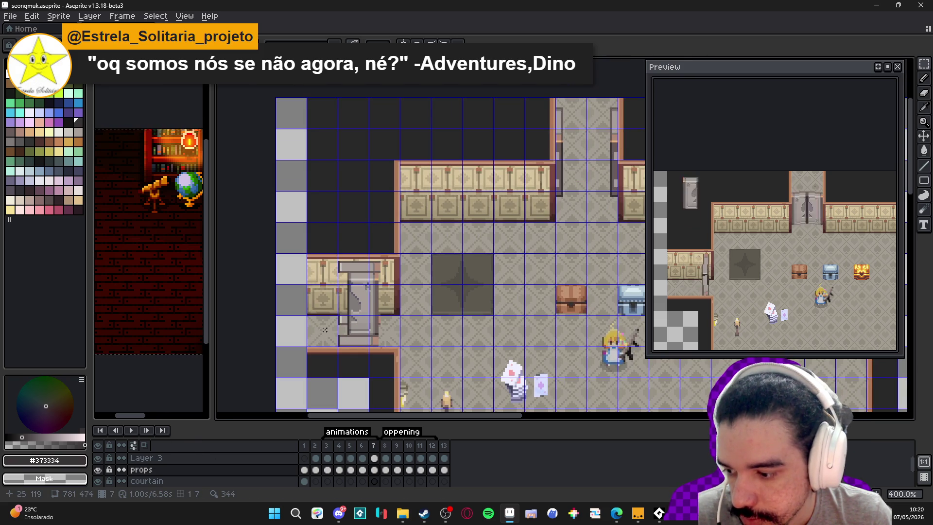
scroll(415, 307, "down", 2)
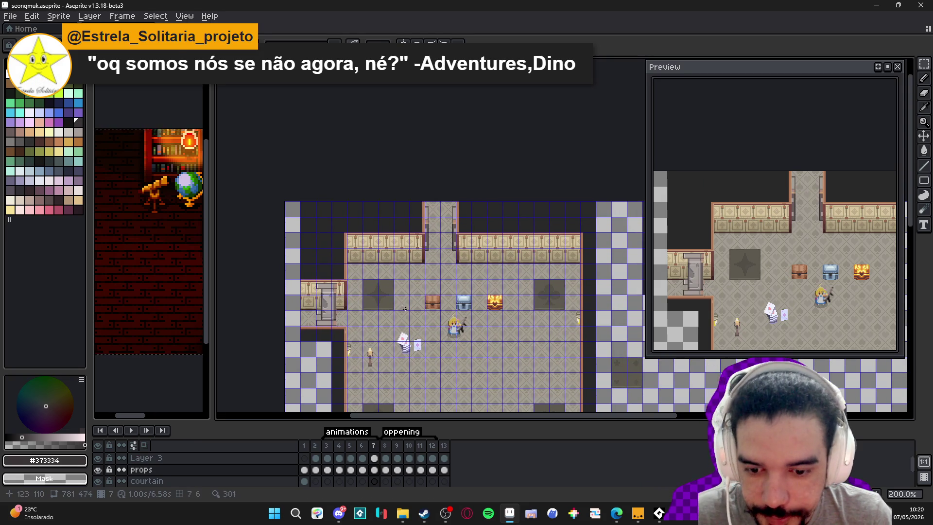
scroll(486, 269, "up", 2)
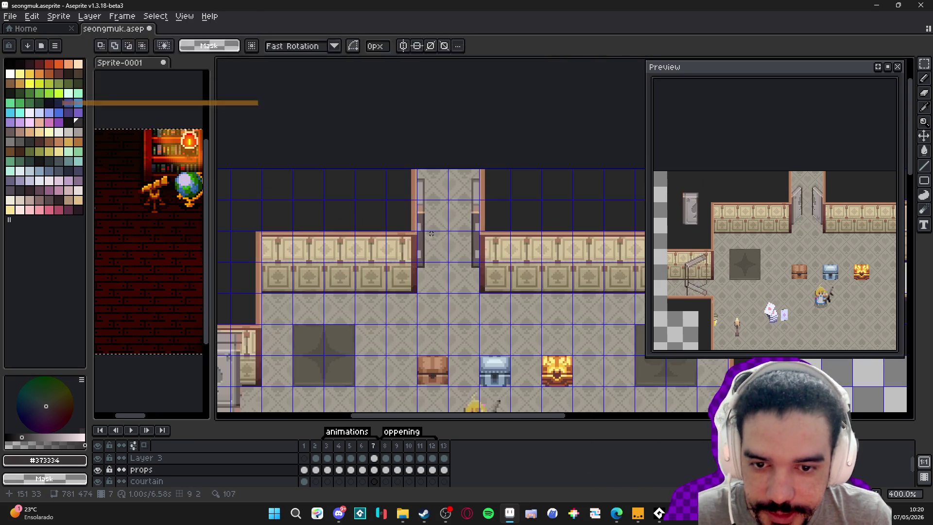
Step through frames 8, 10, 11 and 12 of the opening animation
left_click(385, 457)
left_click(408, 457)
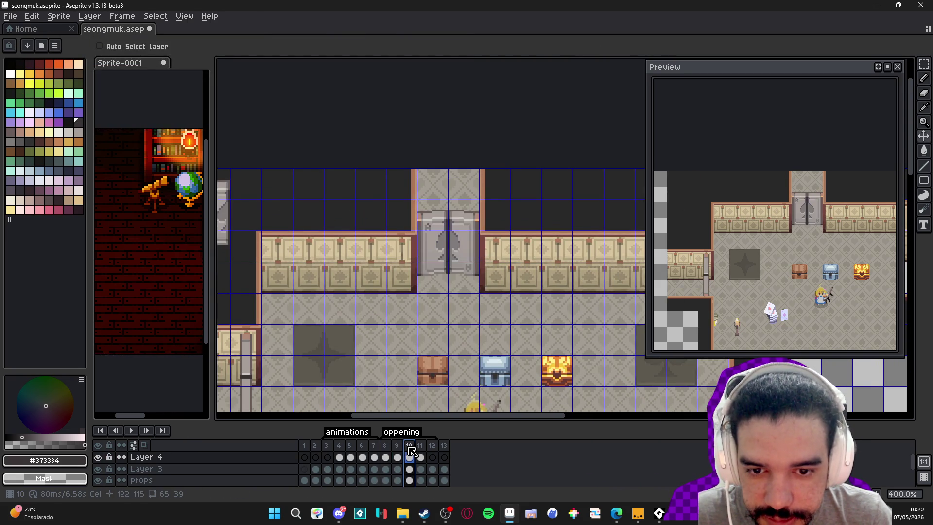
left_click(420, 458)
scroll(422, 367, "up", 1)
left_click(432, 457)
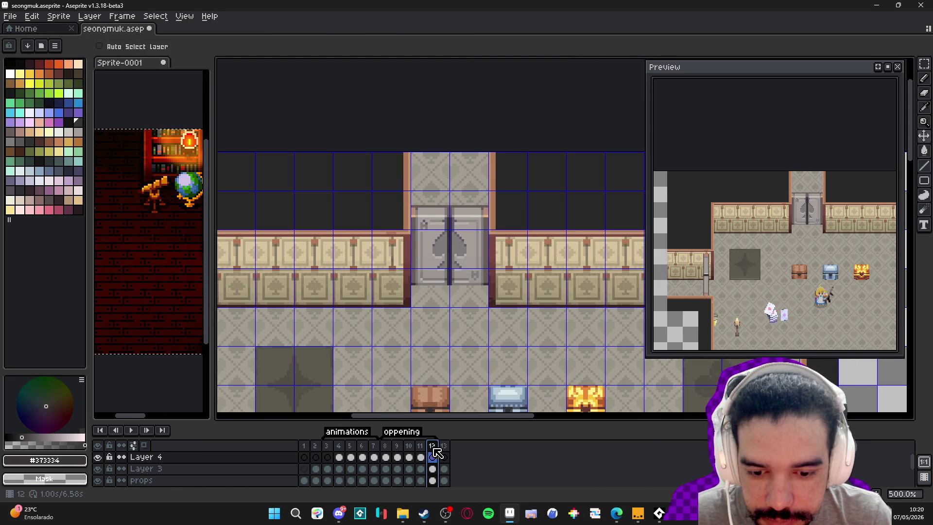
scroll(439, 238, "up", 1)
On the props layer, move the double door's top band down and toggle a layer's visibility
left_click(429, 208, "ctrl")
scroll(429, 208, "up", 2)
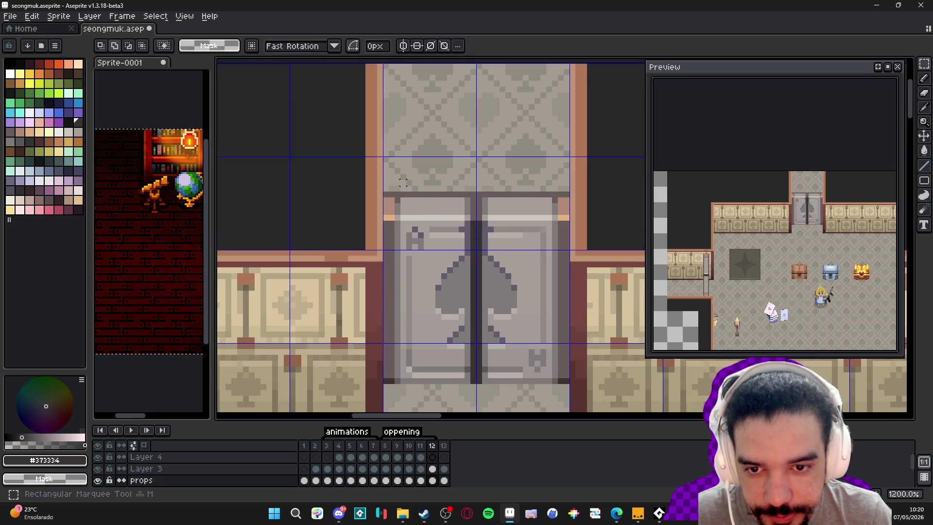
mouse_move(387, 194)
left_mouse_down()
mouse_move(484, 217)
mouse_move(571, 222)
left_mouse_up()
scroll(468, 235, "down", 3)
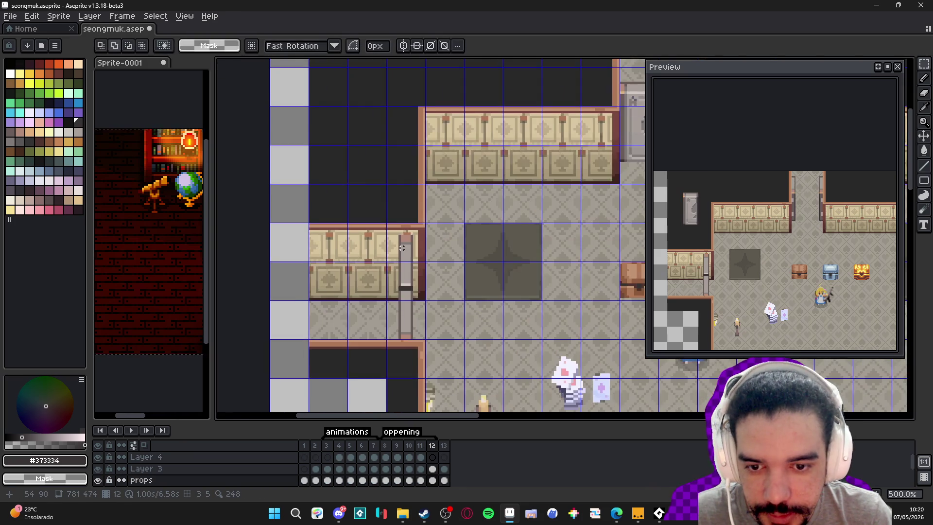
scroll(402, 254, "up", 1)
left_click_drag(403, 71, 402, 254)
scroll(451, 237, "down", 3)
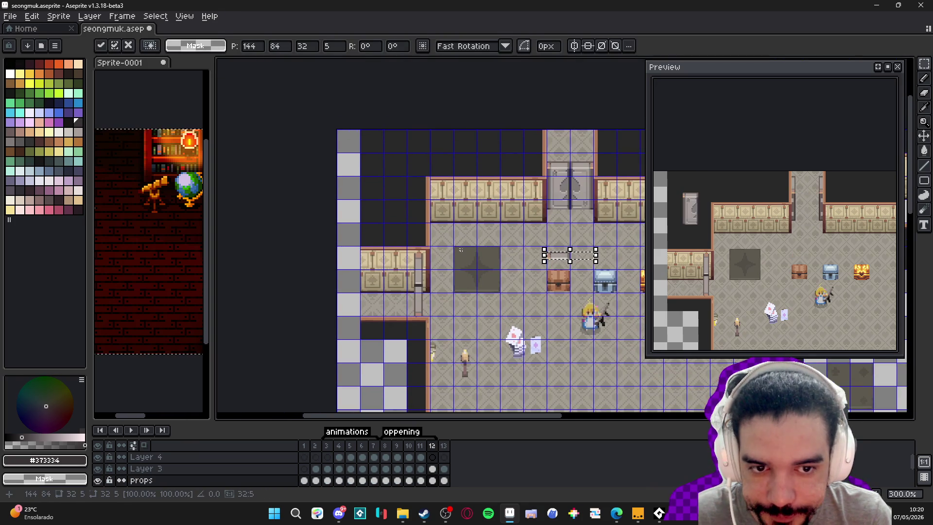
key("ctrl+d")
scroll(552, 171, "up", 2)
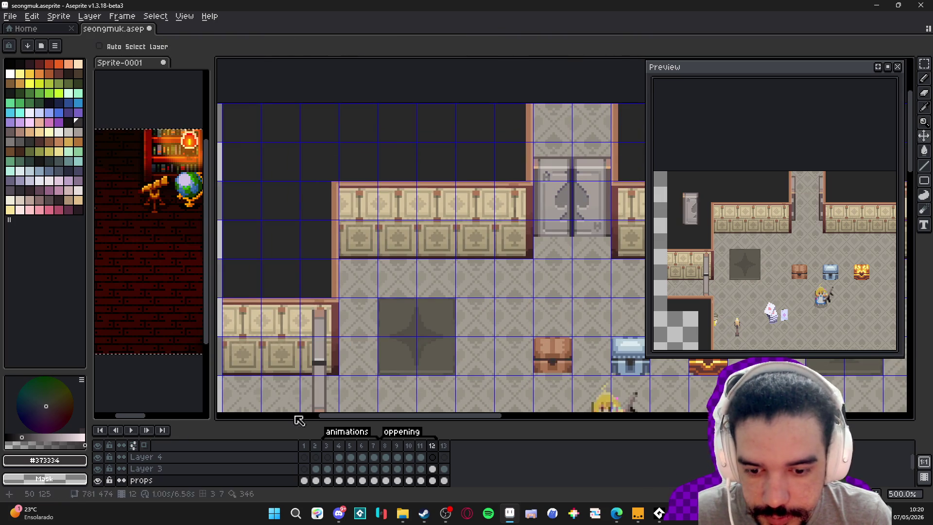
left_click(99, 481)
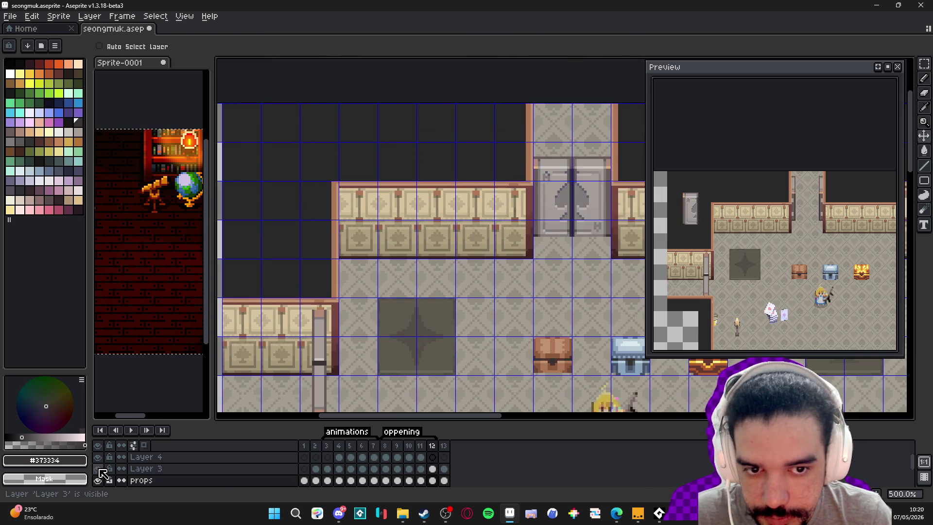
Merge Layer 3 down into the layer below and toggle props to check the result
right_click(142, 468)
left_click(180, 482)
left_click(98, 468)
left_click(98, 469)
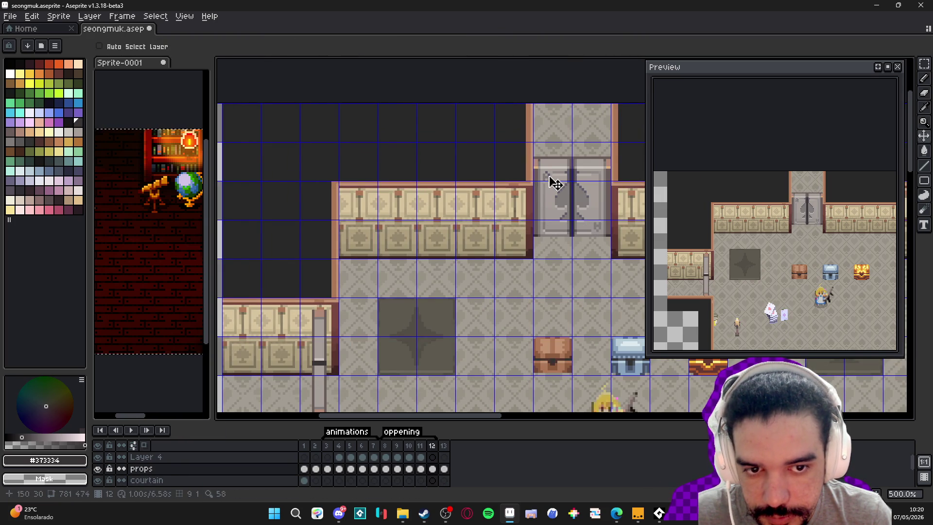
Pan the view to centre the spade door
key("ctrl")
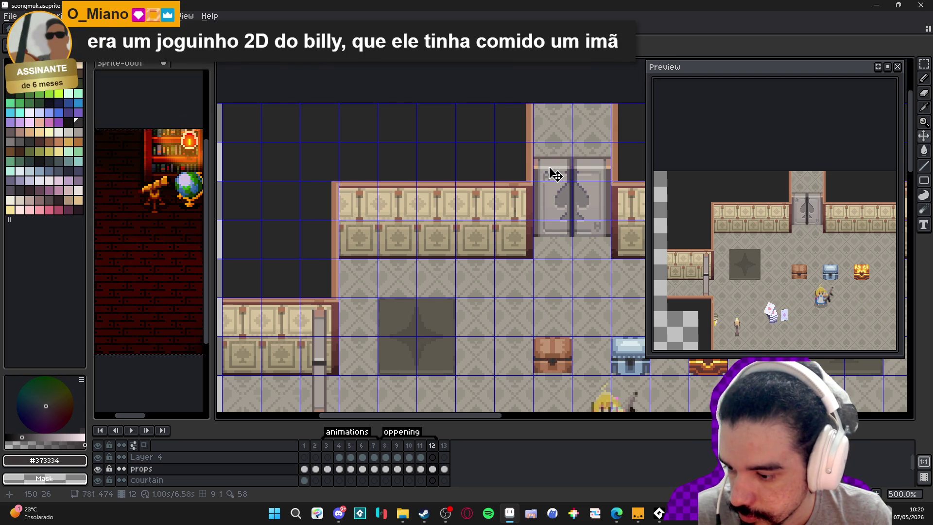
left_click_drag(554, 173, 499, 175)
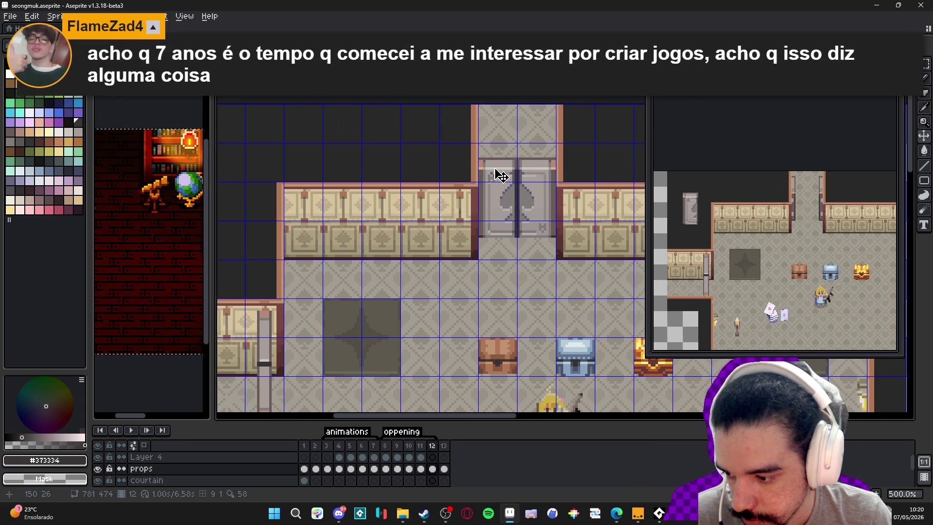
scroll(497, 171, "up", 4)
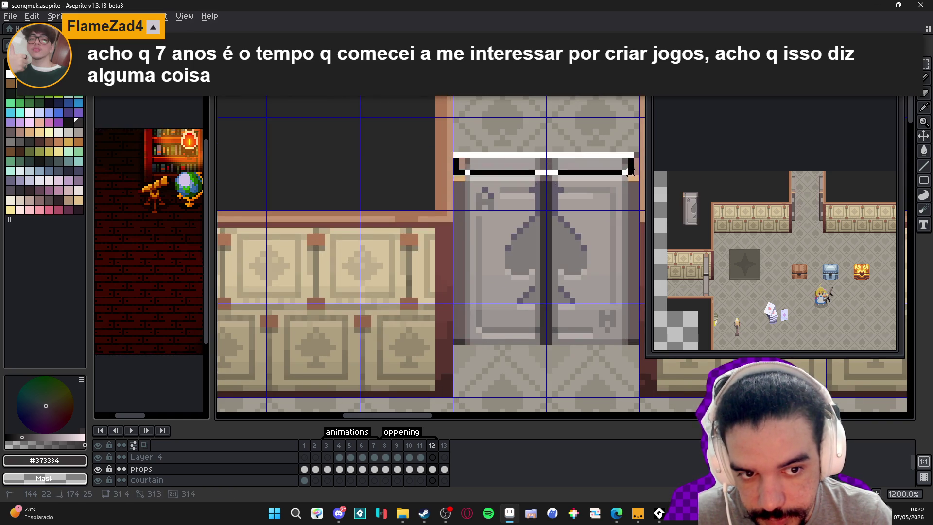
scroll(496, 165, "down", 5)
scroll(421, 246, "up", 2)
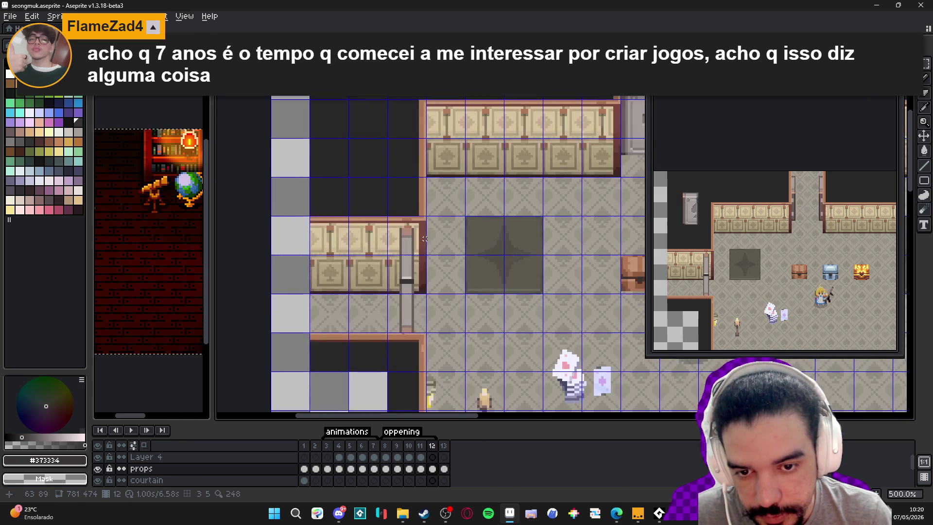
Move the spade door strip onto the left wall, rotate it upright and place it at the opening
scroll(500, 234, "down", 2)
left_click_drag(592, 137, 425, 250)
scroll(451, 246, "up", 2)
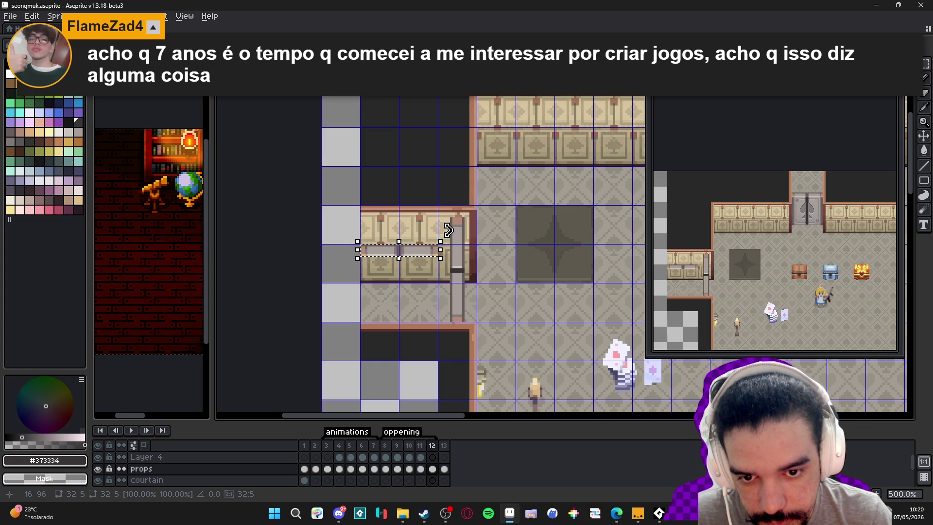
left_click_drag(451, 237, 410, 321)
mouse_move(402, 233)
left_mouse_down()
mouse_move(437, 247)
mouse_move(446, 267)
left_mouse_up()
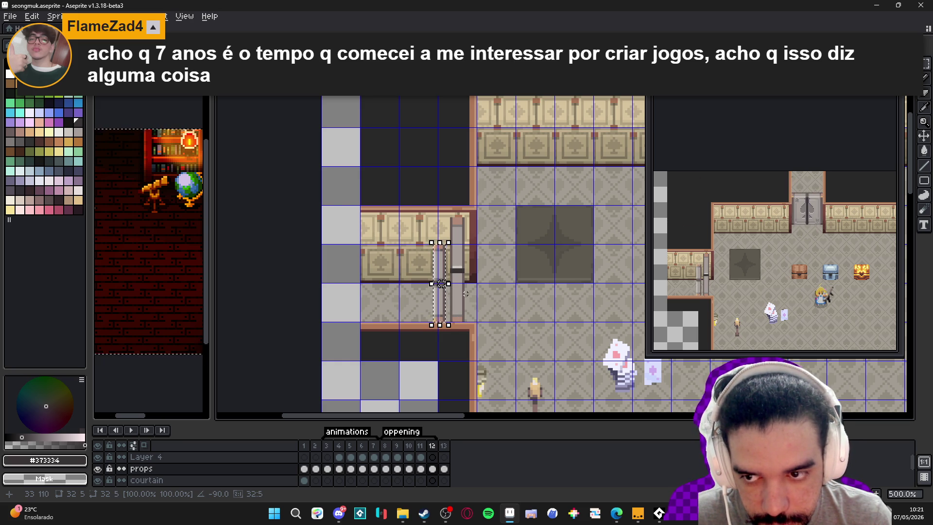
Check the door on frames 12, 4, 5 and 6
scroll(440, 284, "down", 3)
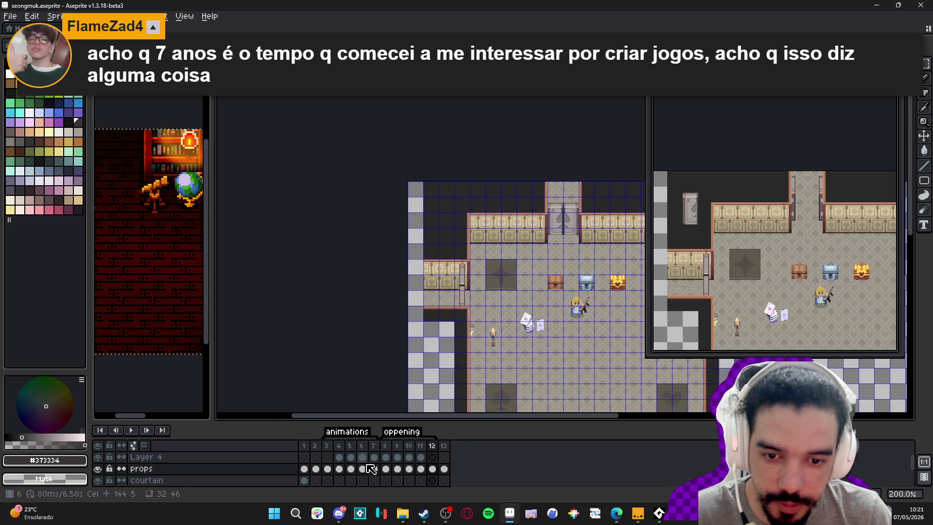
left_click(427, 446)
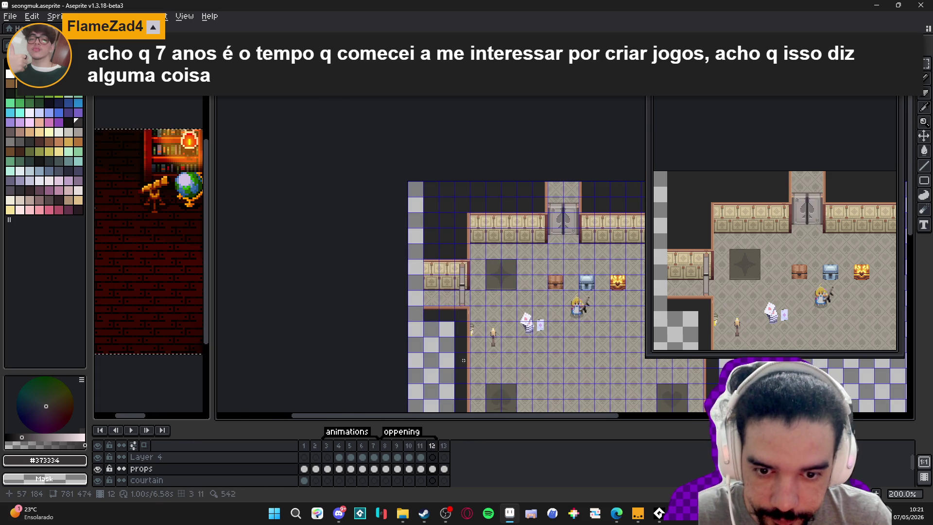
left_click(340, 448)
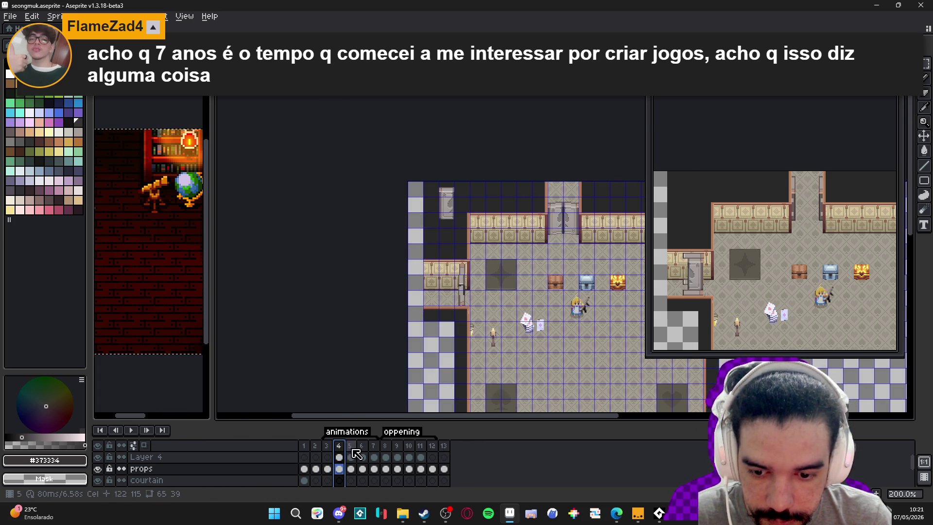
left_click(352, 450)
left_click(362, 451)
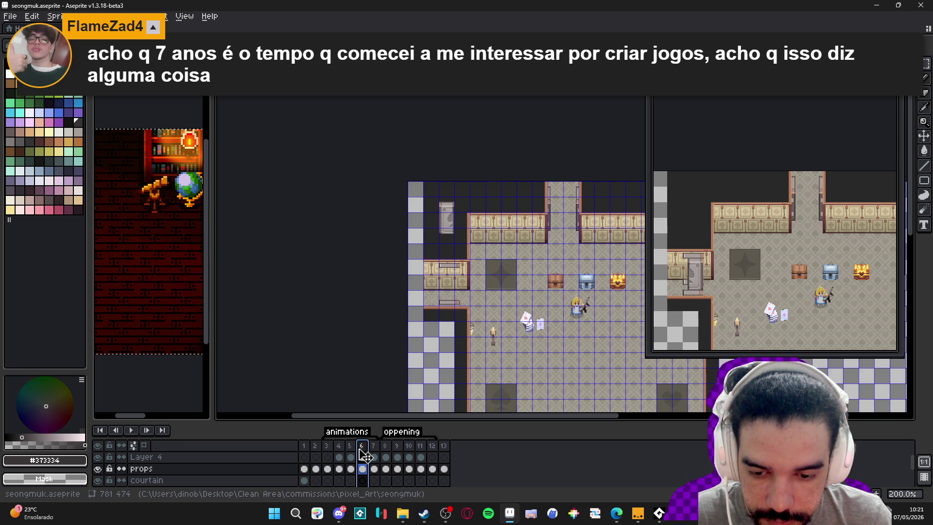
scroll(451, 281, "up", 3)
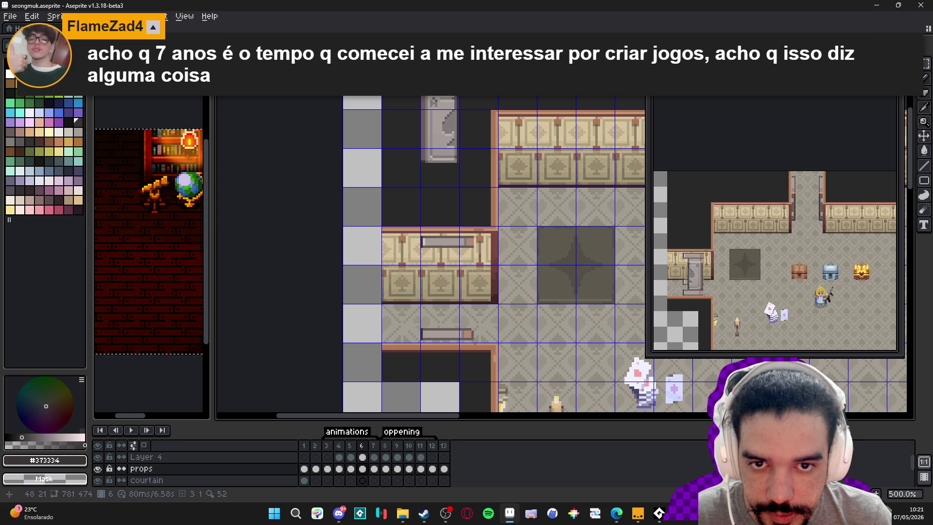
Move the whole grey door down over the left wall opening on frame 6
left_click_drag(450, 118, 427, 163)
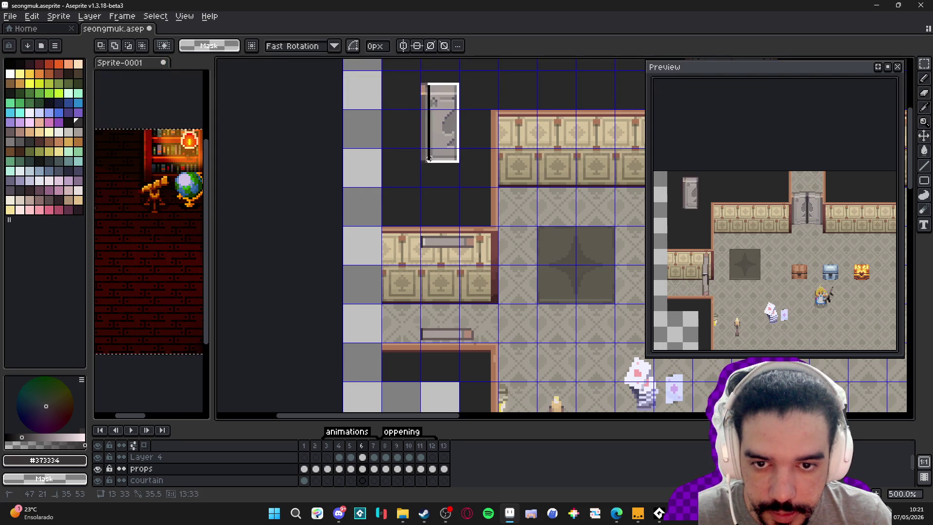
mouse_move(444, 127)
left_mouse_down()
mouse_move(423, 258)
mouse_move(440, 293)
left_mouse_up()
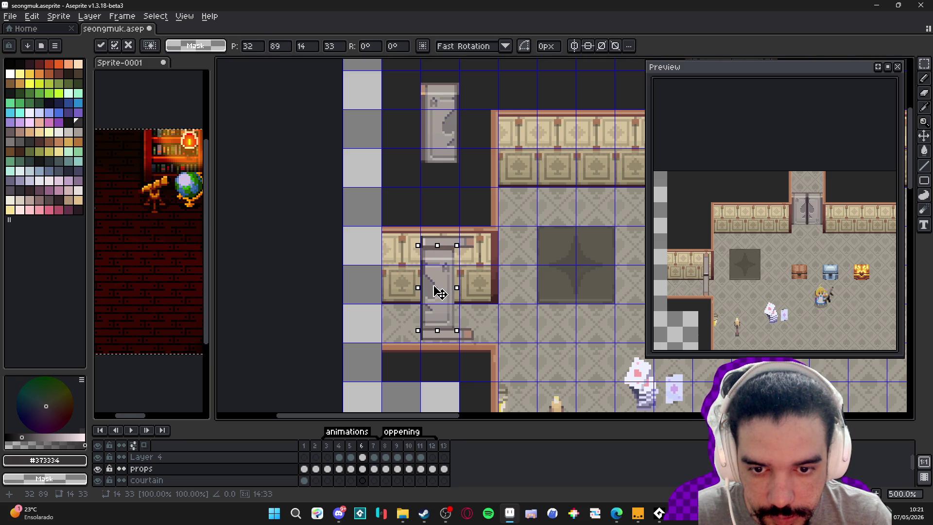
key("ctrl+d")
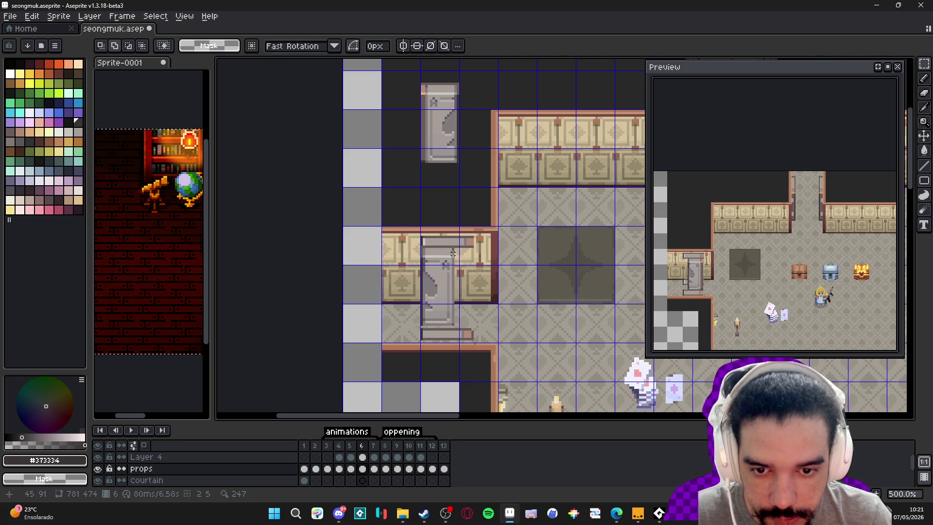
scroll(453, 250, "up", 1)
Shift the door's left edge strip right and stretch a one-pixel column wider toward the left
left_click_drag(456, 249, 439, 345)
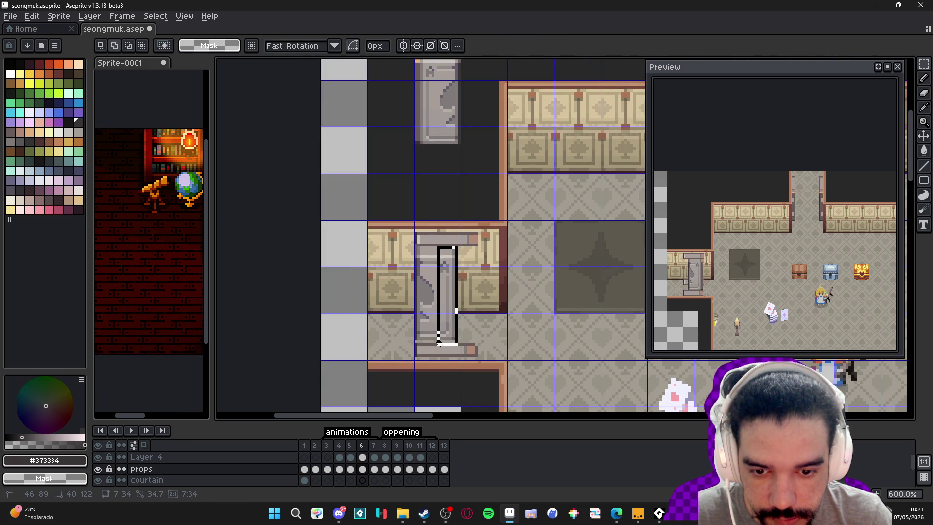
mouse_move(446, 308)
left_mouse_down()
mouse_move(474, 308)
mouse_move(460, 304)
left_mouse_up()
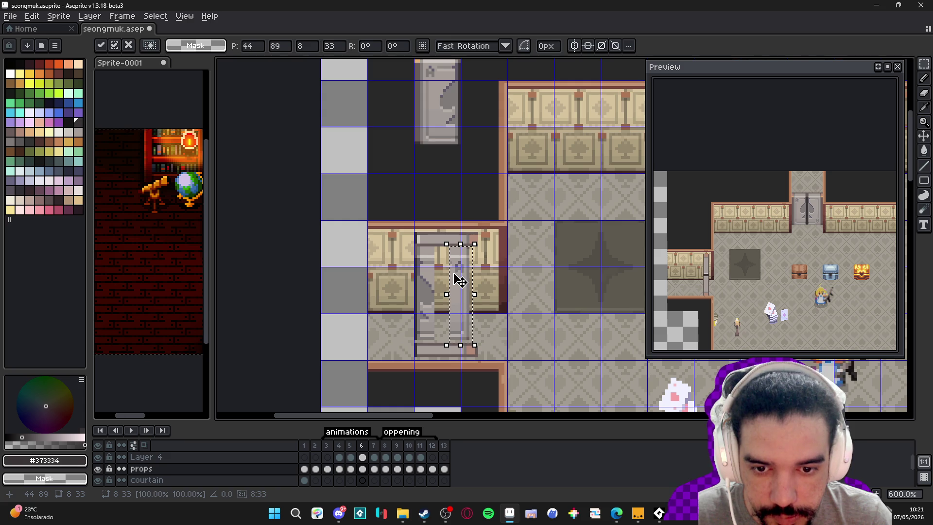
key("ctrl+d")
left_click_drag(451, 335, 451, 340)
left_click_drag(452, 296, 437, 299)
key("Return")
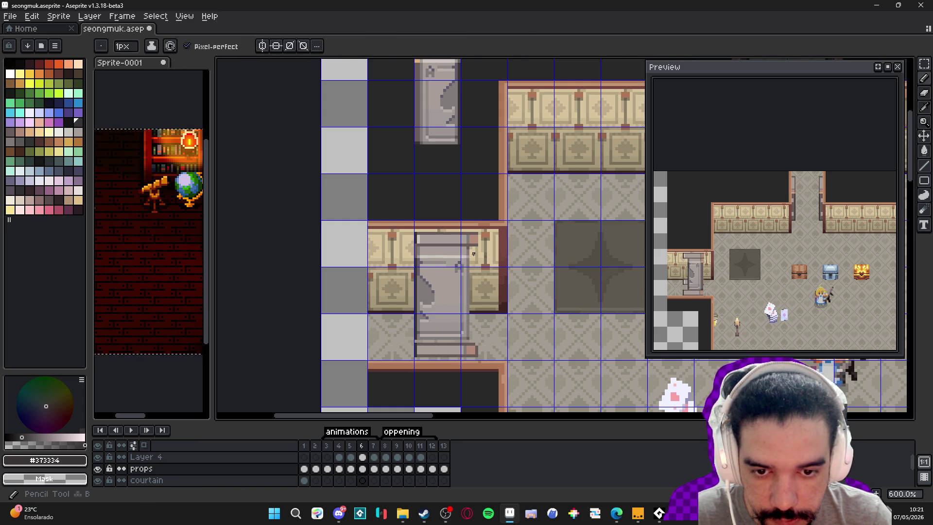
Hide the grid and raise the whole door sprite by four pixels
key("ctrl+apostrophe")
scroll(423, 250, "up", 3)
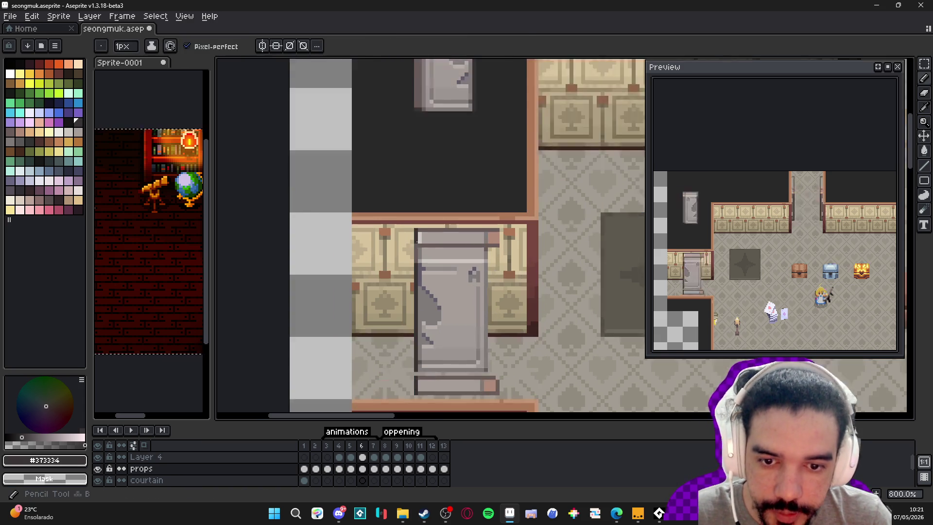
scroll(452, 301, "down", 4)
scroll(473, 334, "up", 1)
key("m")
mouse_move(472, 335)
left_mouse_down()
mouse_move(422, 252)
mouse_move(516, 264)
mouse_move(532, 412)
left_mouse_up()
scroll(422, 251, "up", 3)
left_click_drag(511, 285, 507, 267)
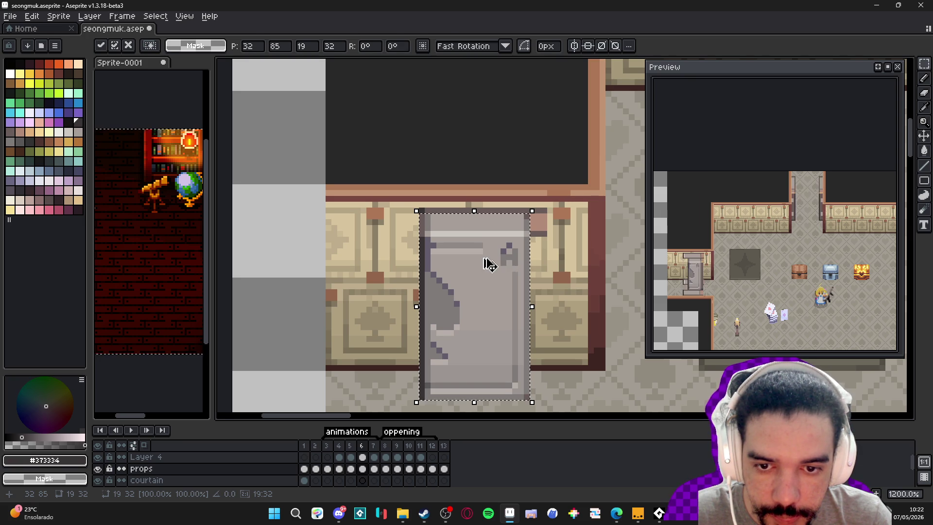
key("Return")
scroll(496, 264, "down", 5)
key("b")
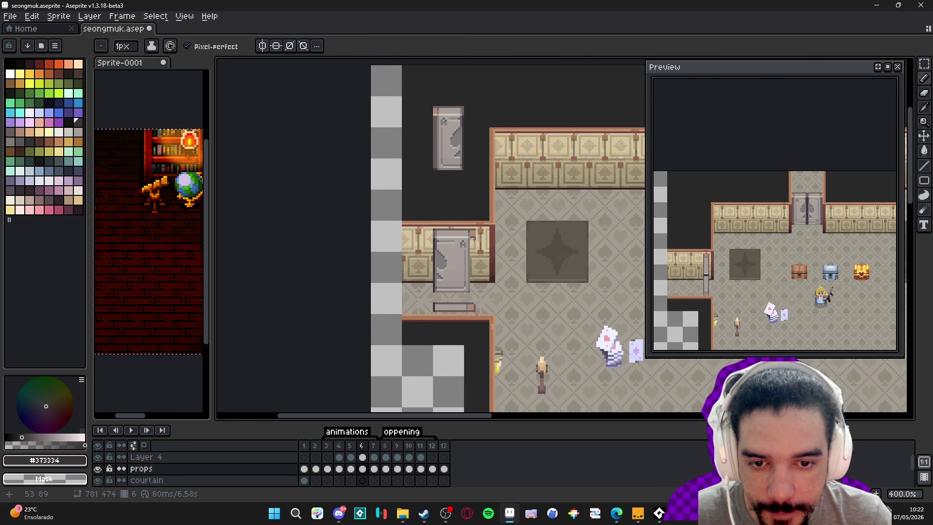
Review the door across frames 5, 6, 4, 5 and 6, then select the floor tilemap layer
left_click(350, 445)
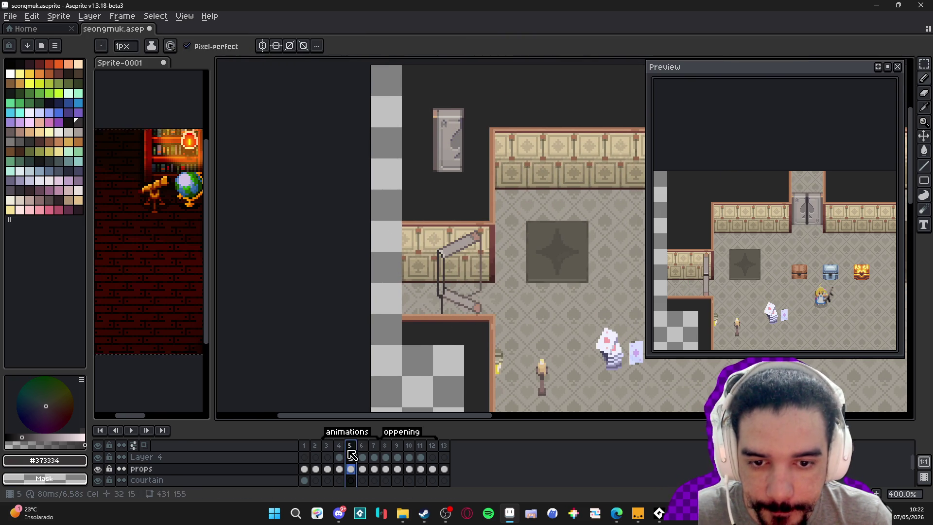
left_click(363, 446)
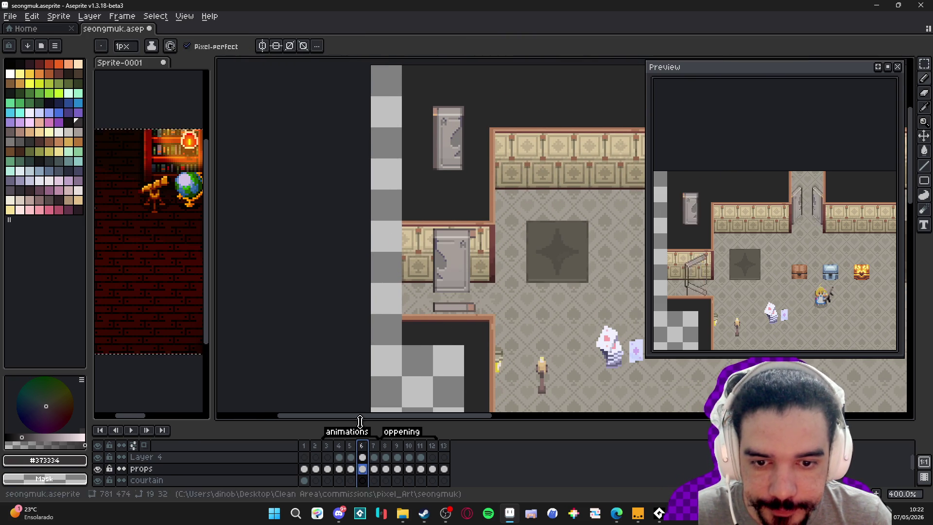
scroll(482, 251, "down", 2)
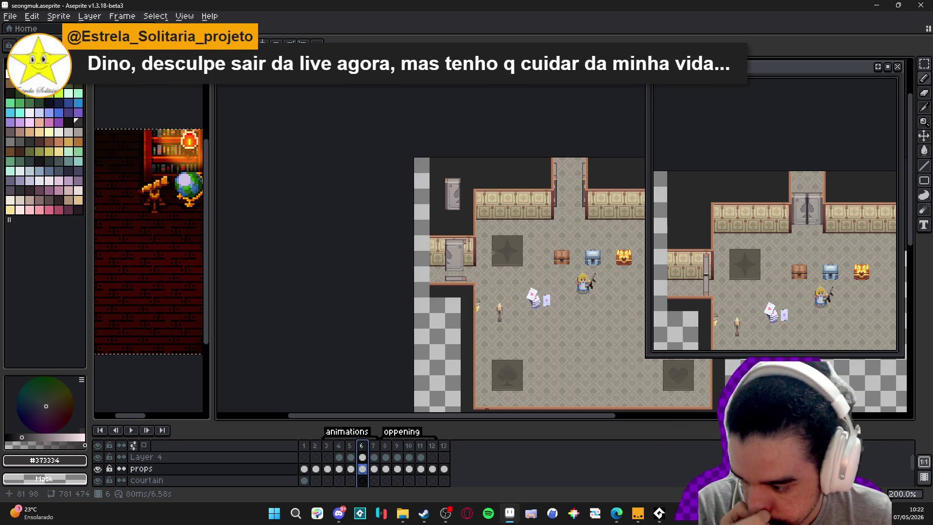
left_click(342, 448)
left_click(351, 447)
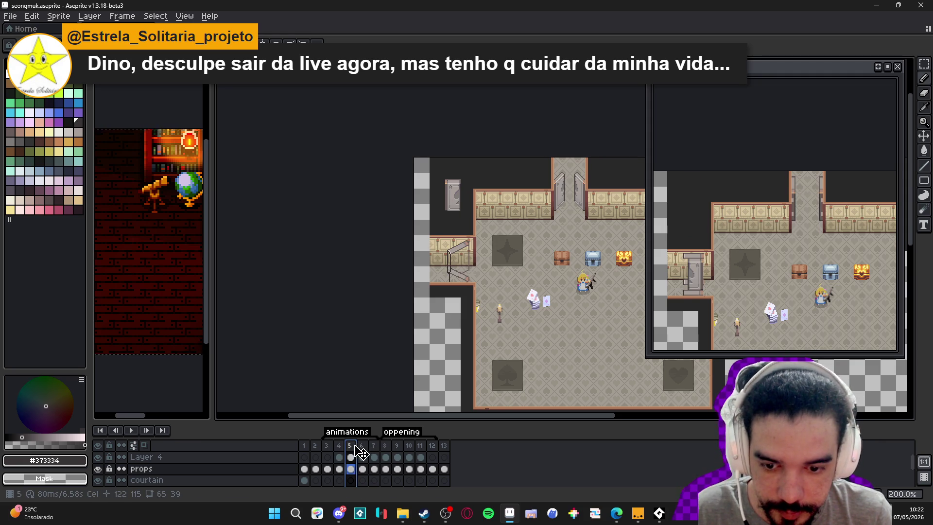
left_click(361, 446)
scroll(470, 299, "up", 4)
left_click(471, 299, "ctrl")
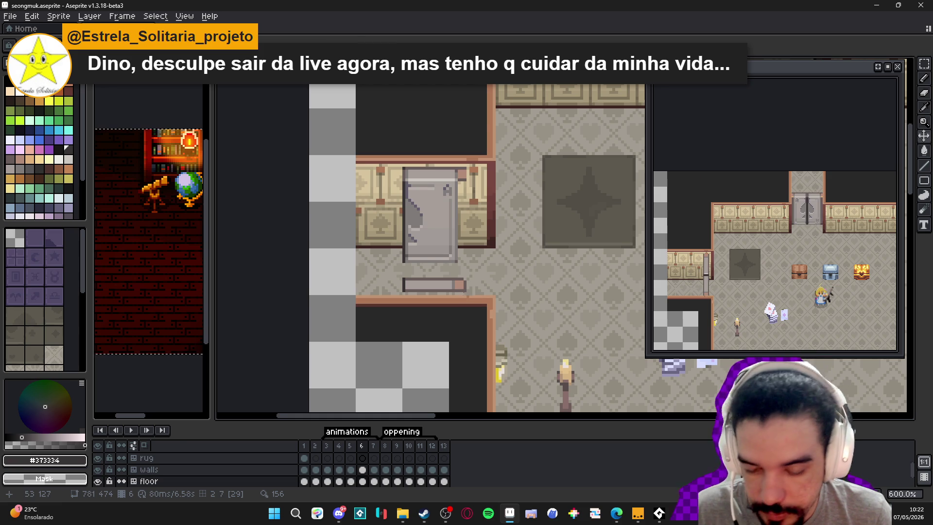
Select the bench beneath the door and nudge it down one pixel
scroll(465, 294, "up", 3)
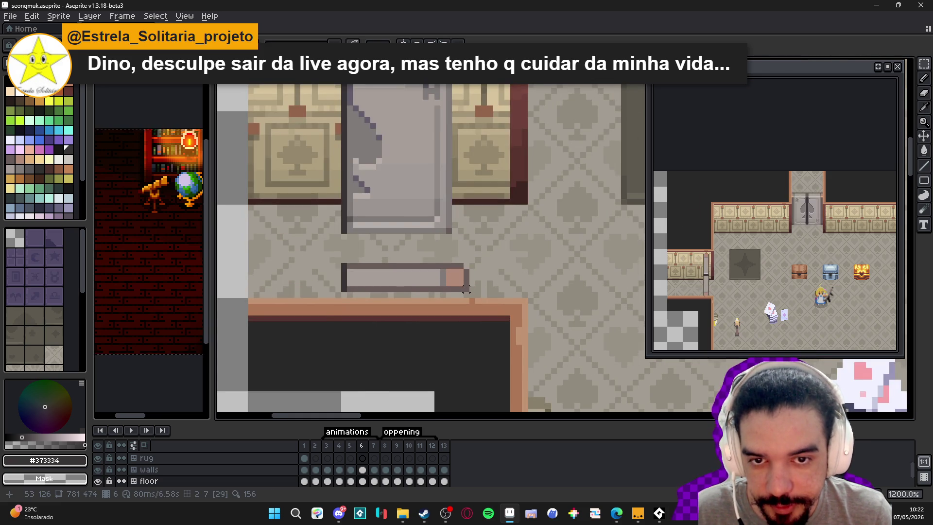
scroll(461, 282, "down", 2)
left_click_drag(467, 289, 381, 269)
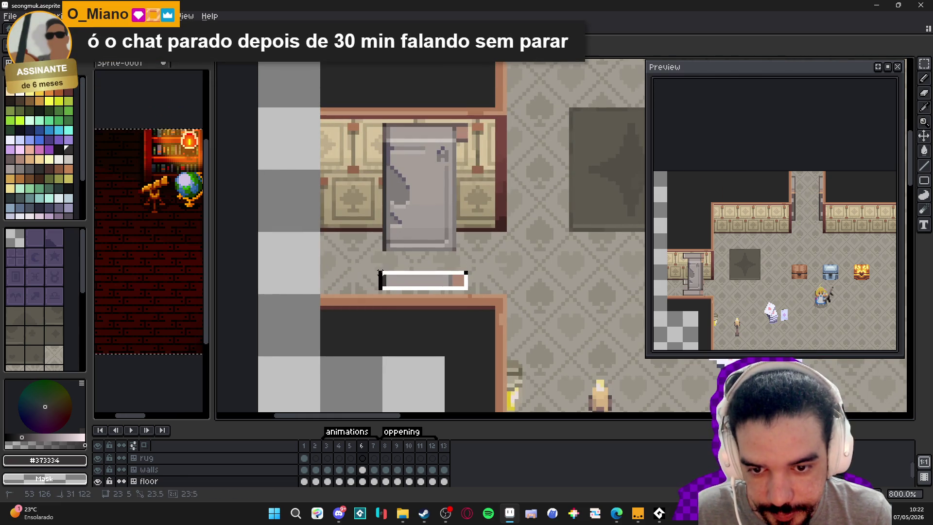
left_click(408, 284)
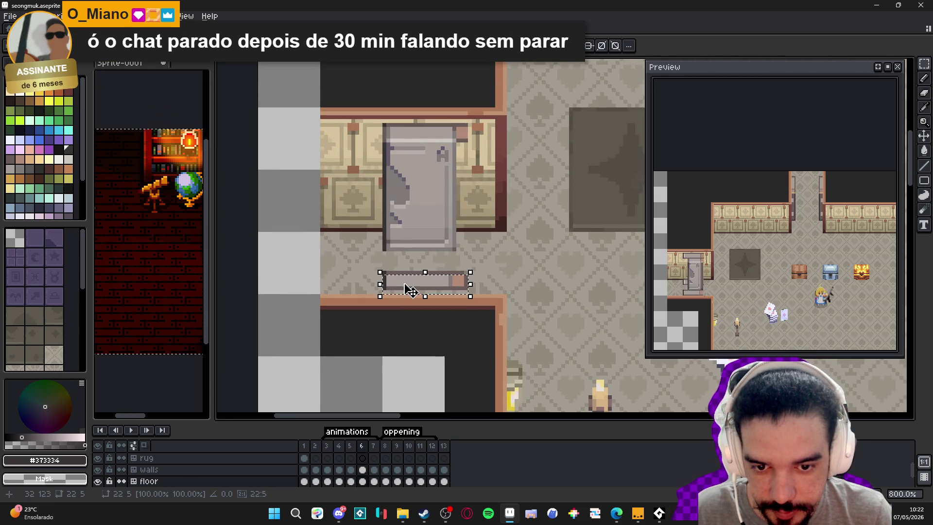
key("v")
left_click(410, 290)
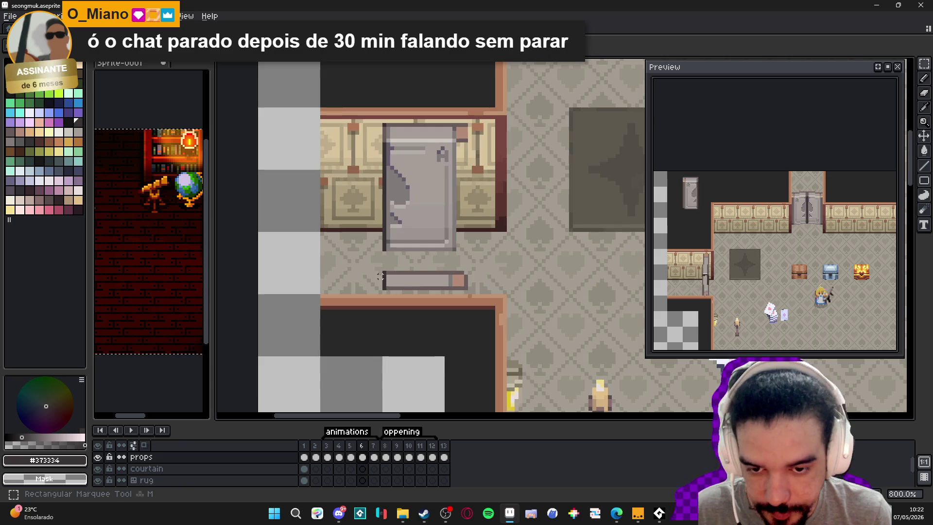
scroll(380, 276, "up", 1)
mouse_move(381, 267)
left_mouse_down()
mouse_move(511, 300)
mouse_move(483, 296)
left_mouse_up()
key("ctrl+d")
Select the door on frame 7, then compare it across frames 4 to 7
left_click(375, 446)
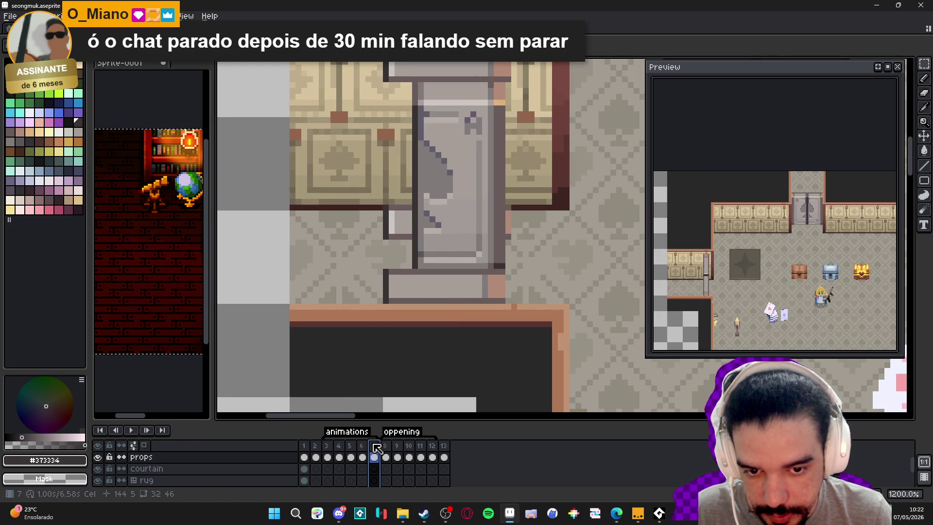
scroll(493, 238, "down", 1)
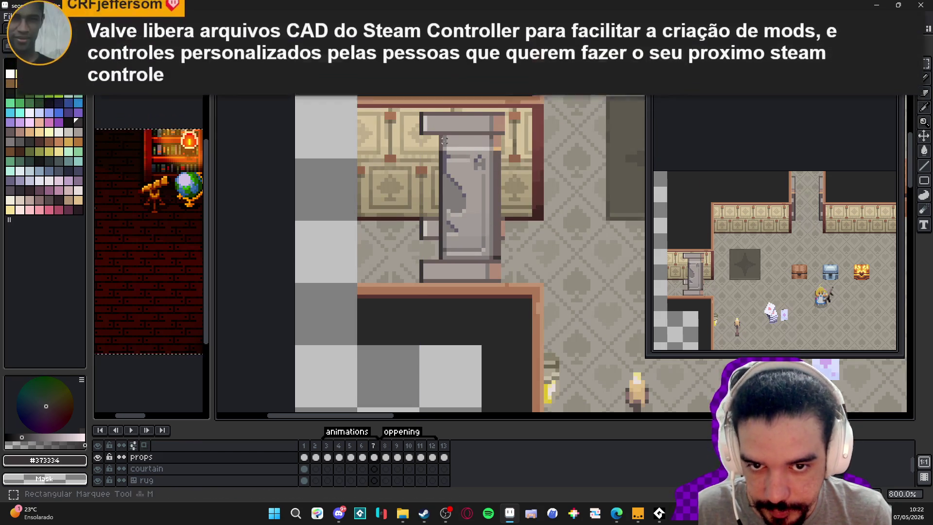
mouse_move(443, 137)
left_mouse_down()
mouse_move(503, 259)
mouse_move(396, 249)
mouse_move(337, 258)
mouse_move(368, 246)
left_mouse_up()
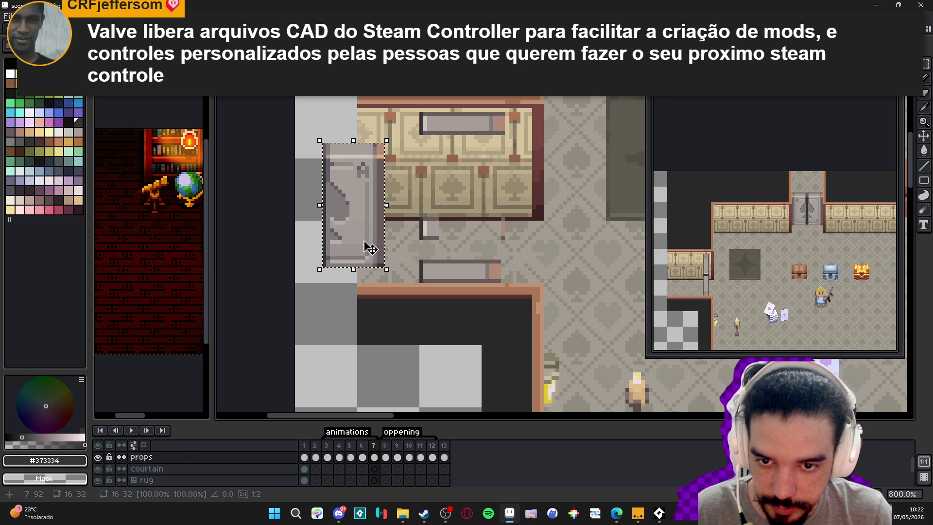
left_click(327, 445)
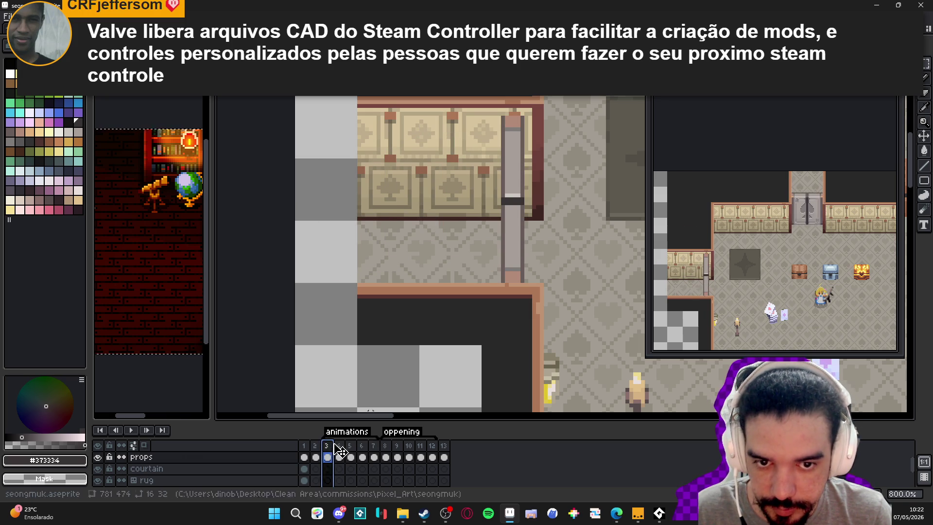
left_click(339, 445)
left_click(350, 446)
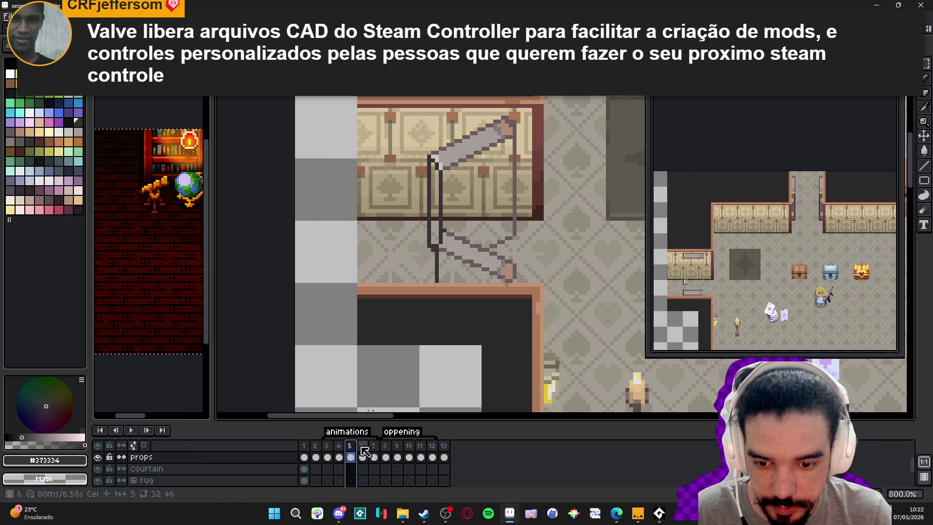
left_click(362, 446)
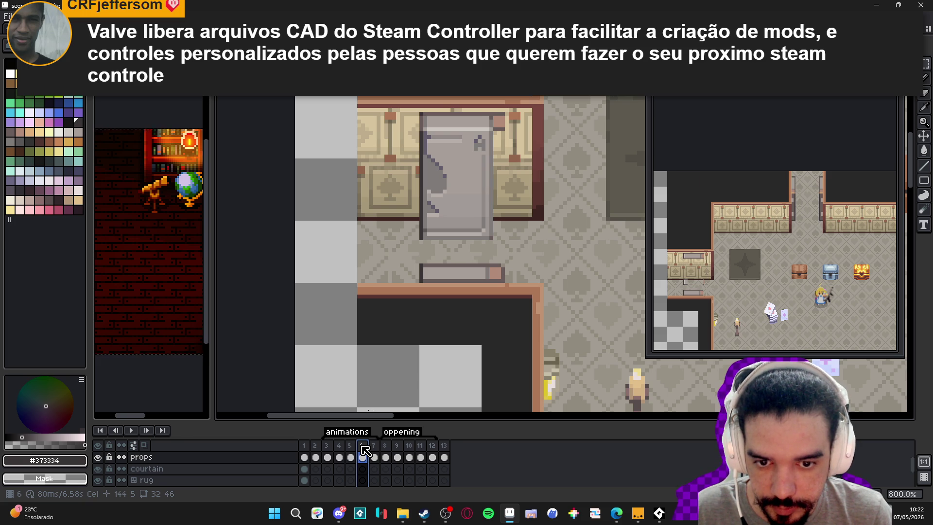
left_click(374, 451)
left_click(364, 450)
left_click(374, 451)
left_click(365, 449)
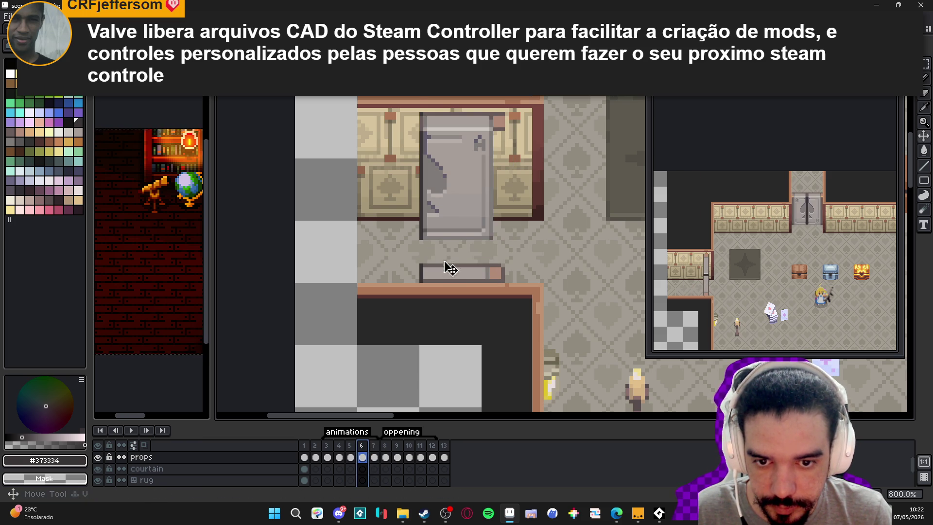
Draw a dark pixel line down the door's right edge with the Pencil
left_click(444, 244)
mouse_move(442, 209)
left_mouse_down()
mouse_move(442, 235)
mouse_move(462, 249)
left_mouse_up()
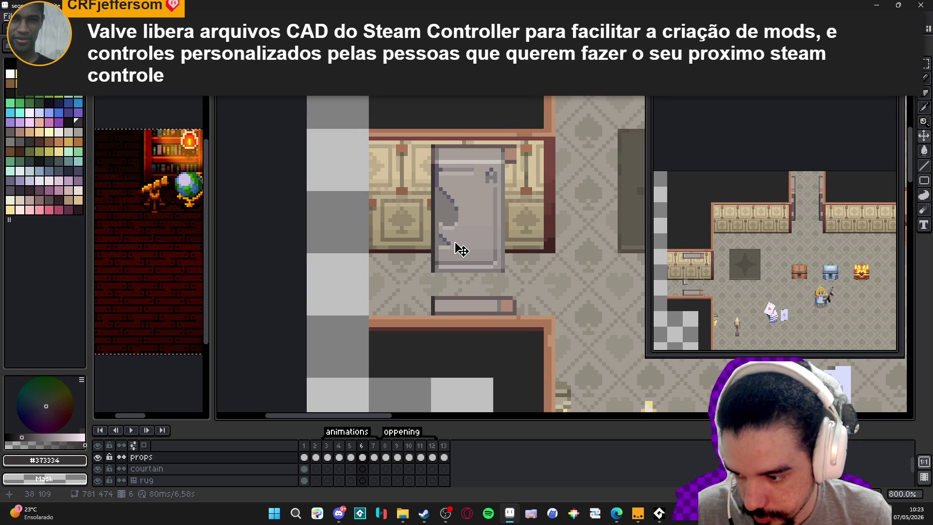
mouse_move(431, 272)
left_mouse_down()
mouse_move(497, 192)
mouse_move(503, 163)
left_mouse_up()
scroll(491, 175, "up", 2)
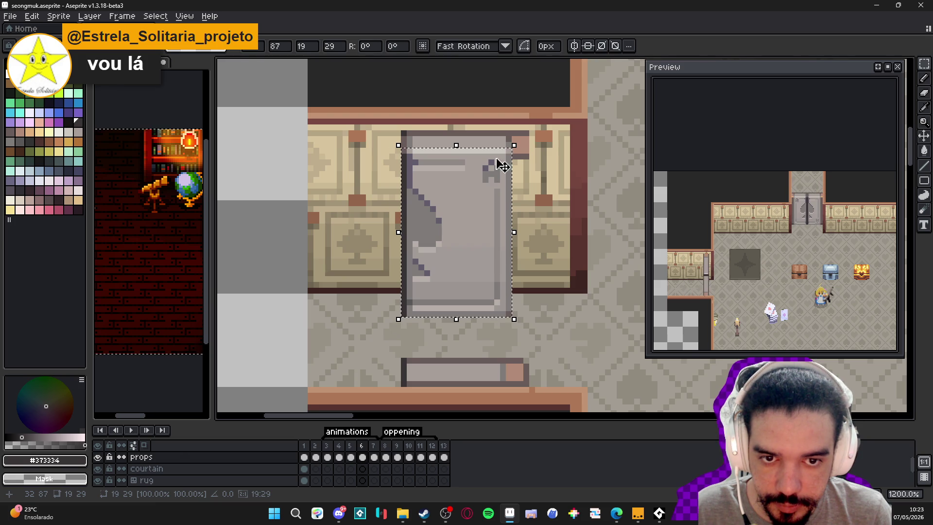
key("ctrl+d")
scroll(510, 161, "up", 3)
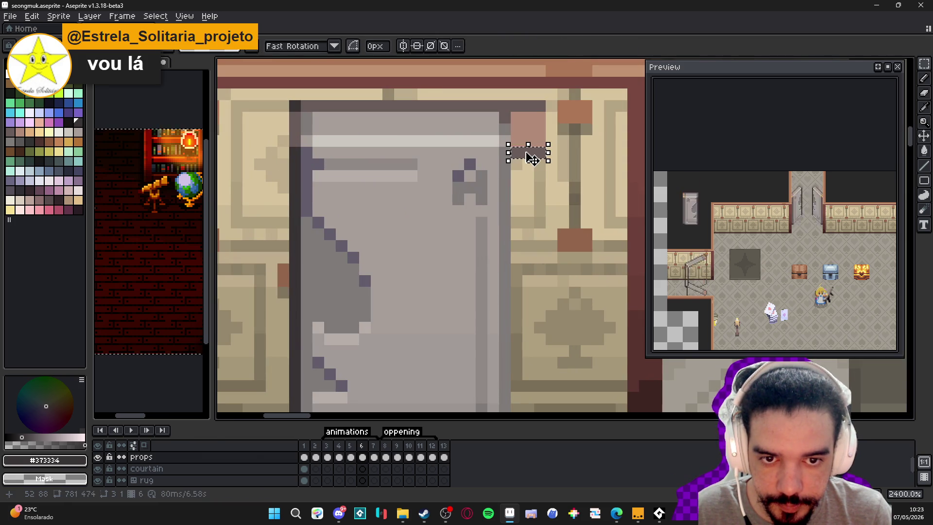
scroll(527, 156, "down", 6)
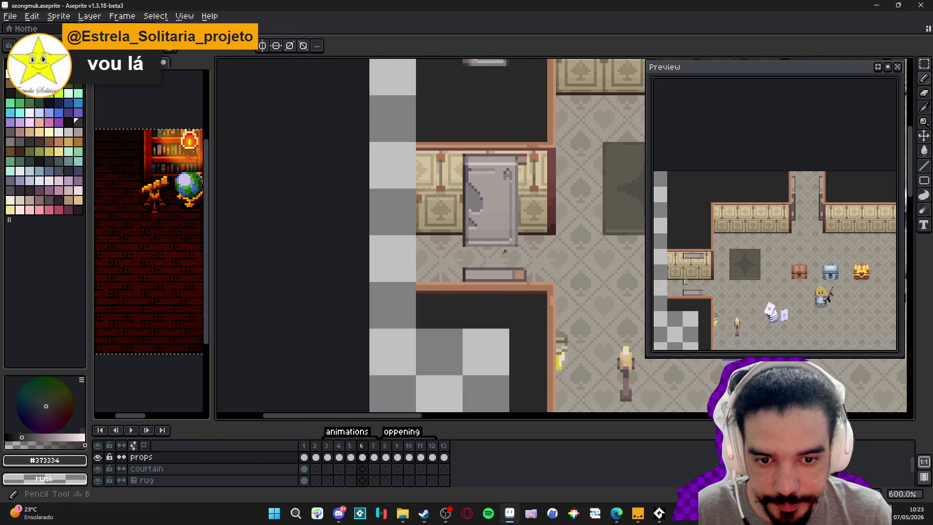
scroll(519, 175, "down", 1)
scroll(559, 185, "up", 2)
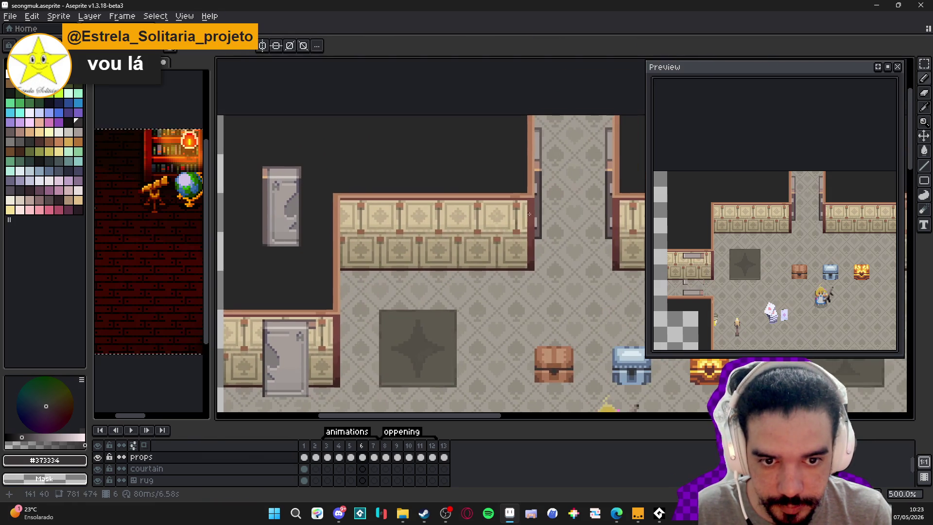
scroll(401, 241, "down", 3)
scroll(401, 241, "up", 2)
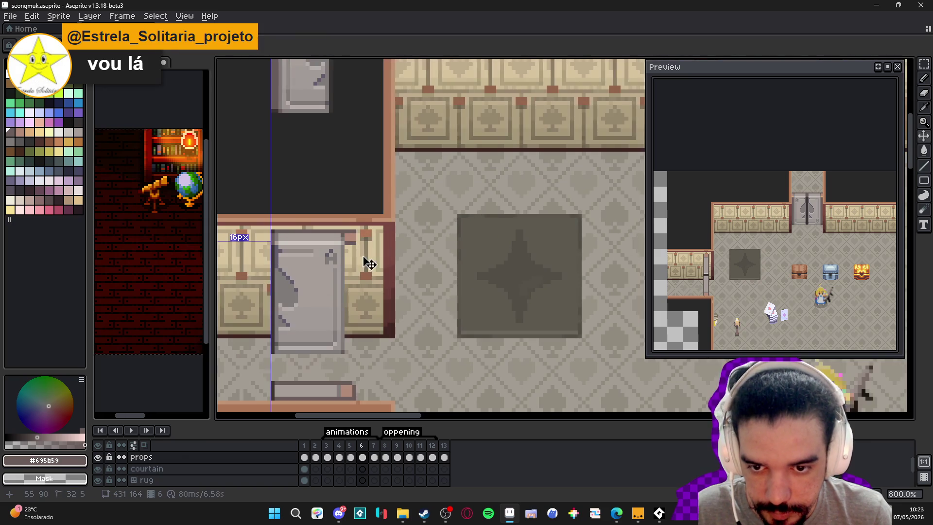
key("b")
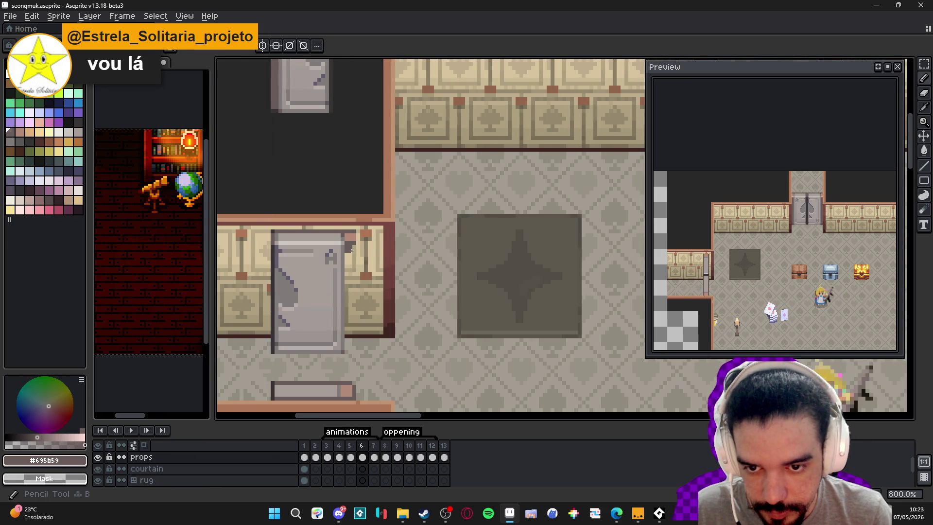
mouse_move(350, 251)
left_mouse_down()
mouse_move(350, 351)
mouse_move(357, 295)
left_mouse_up()
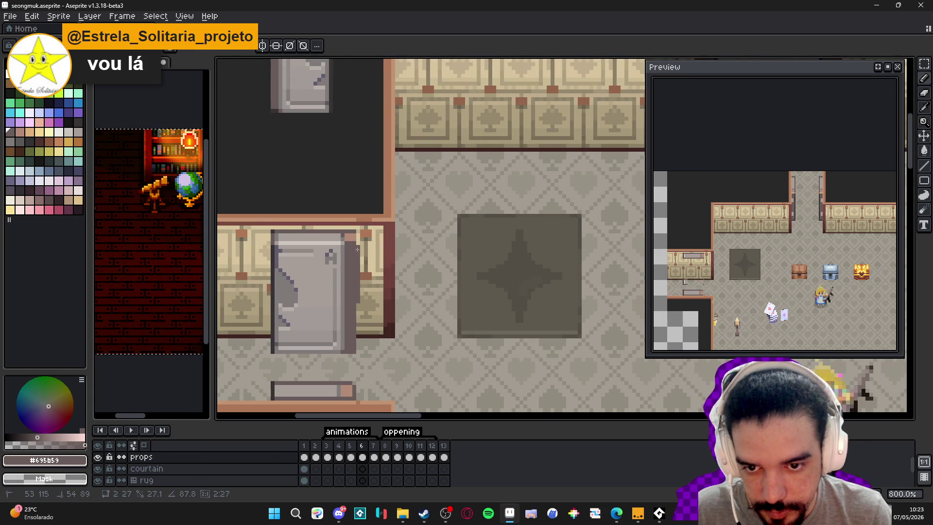
scroll(357, 249, "down", 2)
Pick the tan wall-edge colour and bring the lower-left door into view
left_click_drag(579, 97, 544, 170)
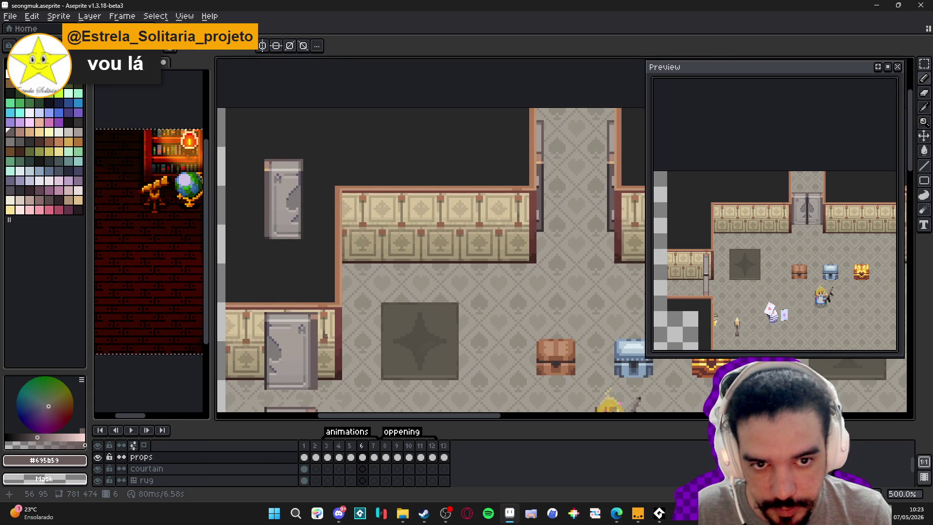
left_click(540, 162, "alt")
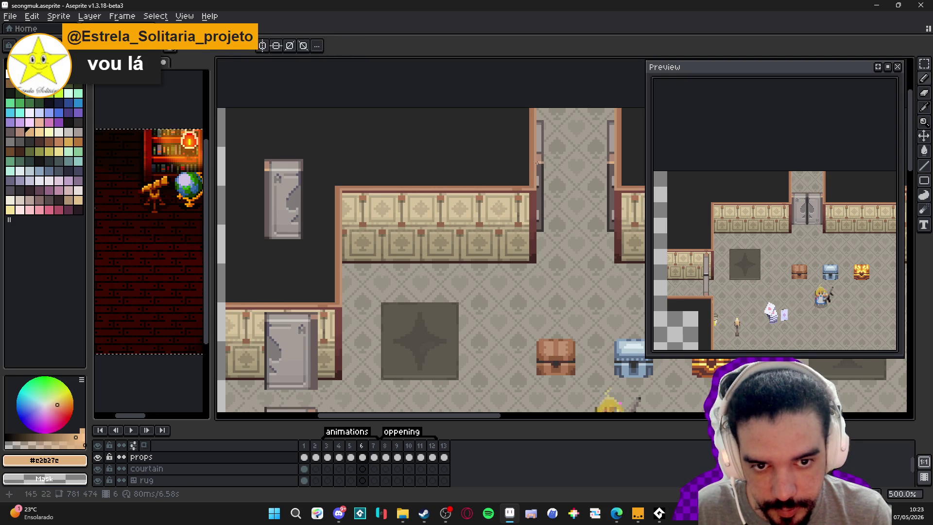
left_click_drag(539, 163, 566, 122)
scroll(326, 280, "up", 2)
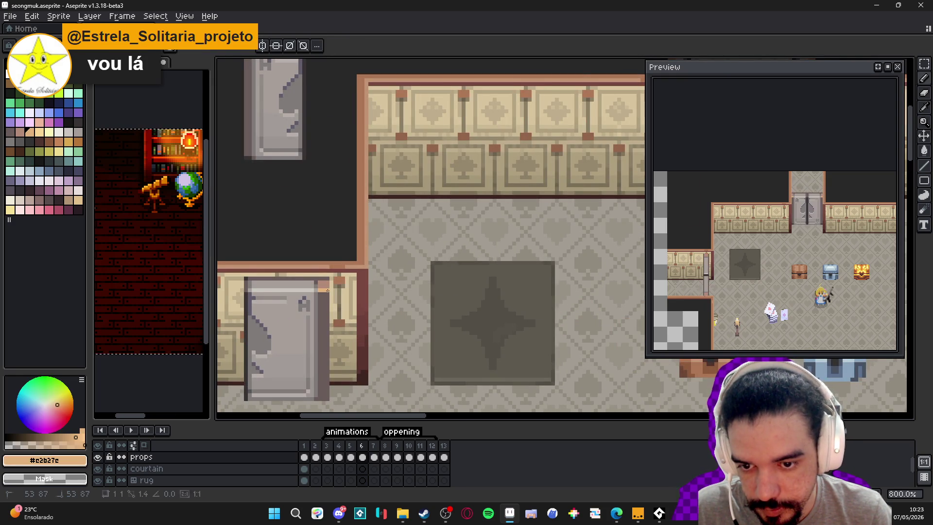
scroll(326, 291, "down", 4)
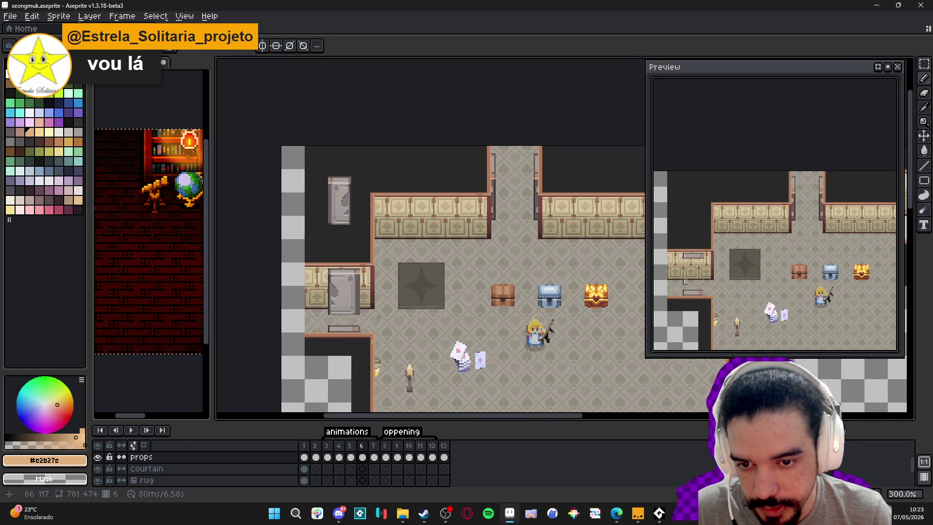
scroll(378, 317, "down", 1)
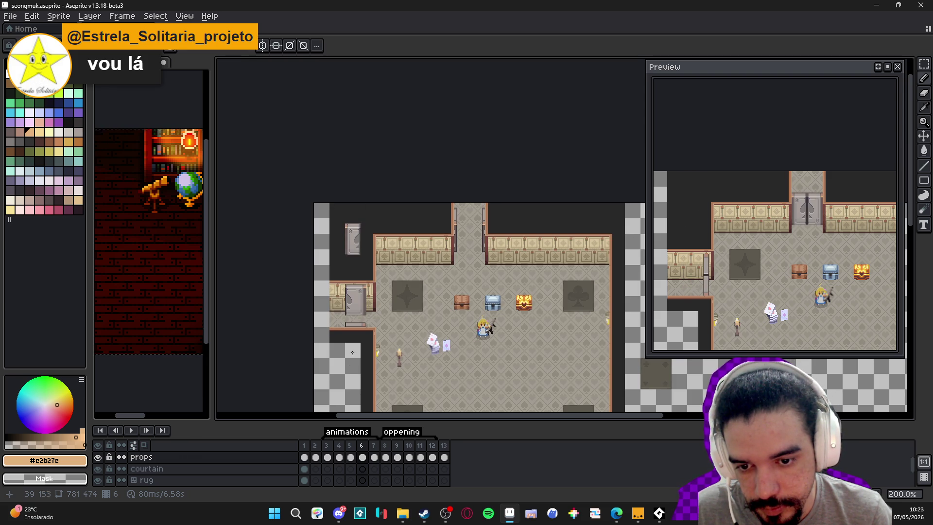
Step back and forth between frames 4, 5 and 6 to inspect the door positions
left_click(349, 446)
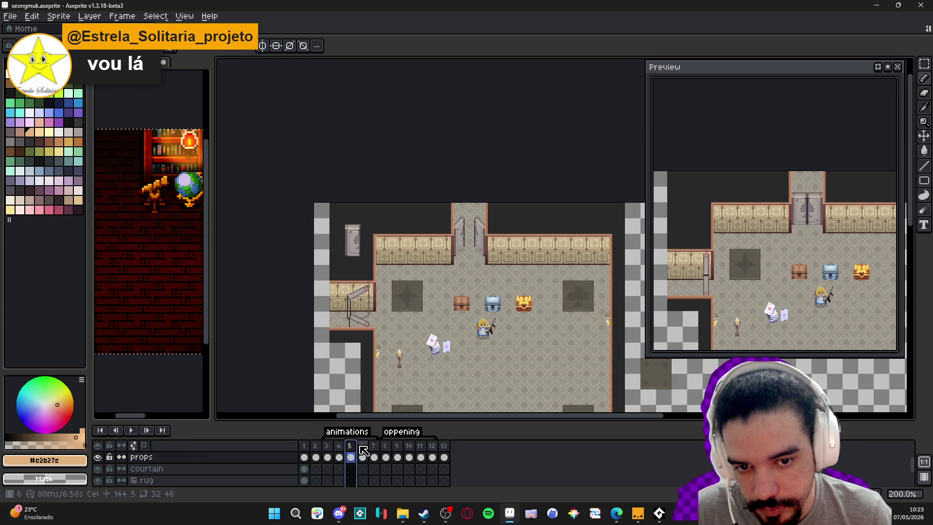
left_click(363, 447)
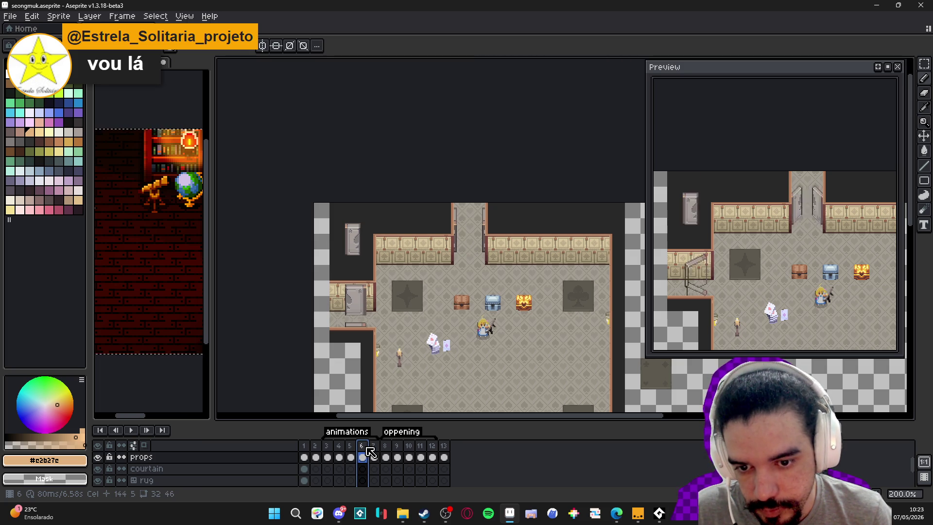
left_click(350, 446)
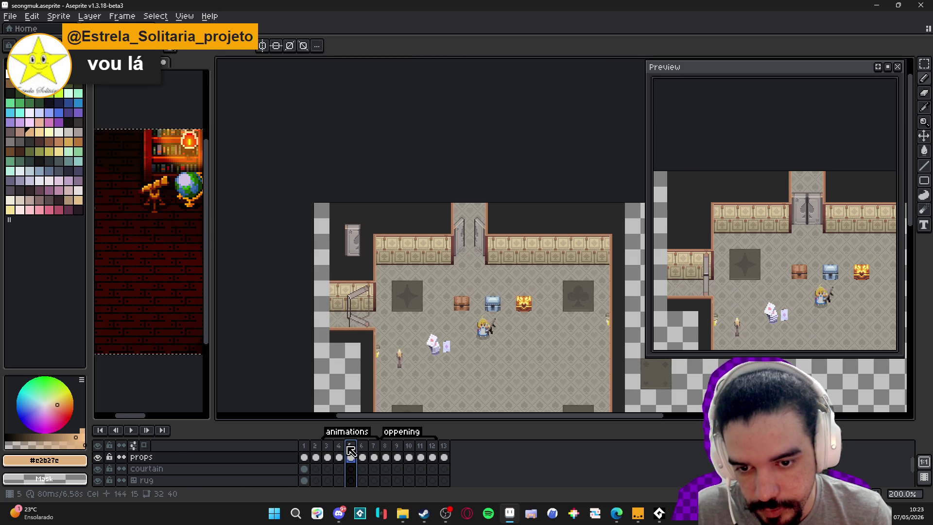
left_click(339, 446)
left_click(352, 446)
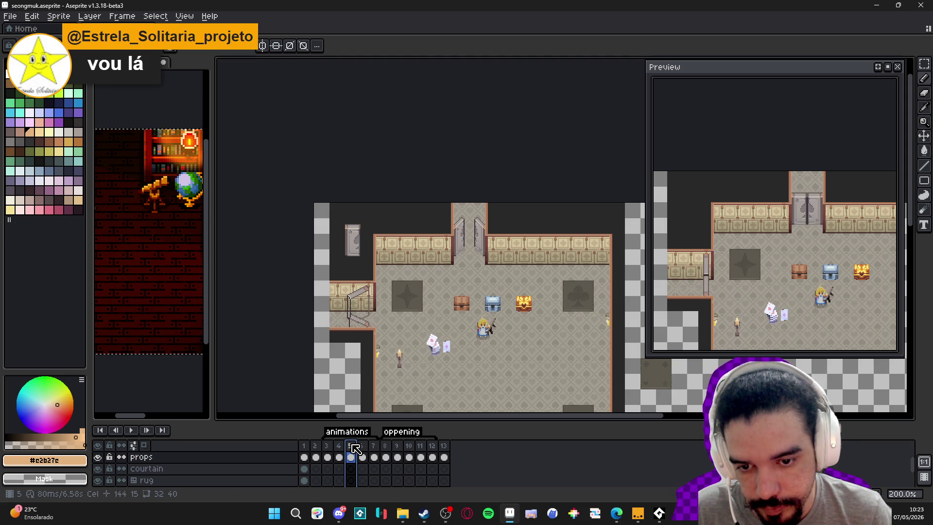
left_click(362, 446)
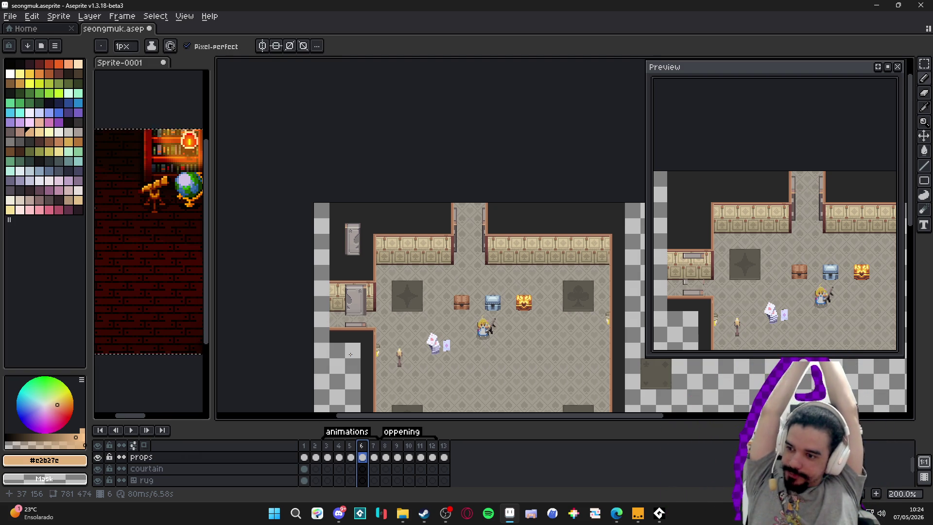
Play the door animation, then select frames 2 through 13 in the timeline
key("alt+Tab")
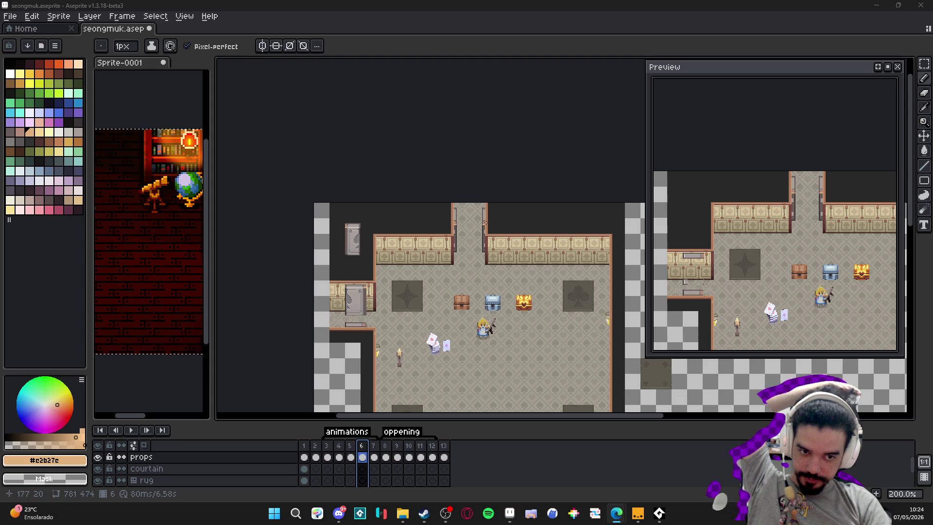
scroll(450, 296, "up", 1)
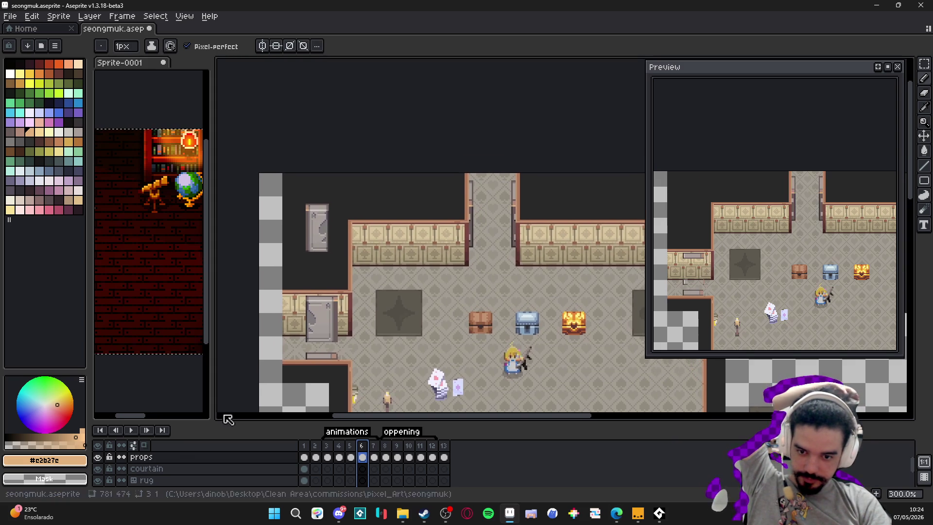
left_click(131, 430)
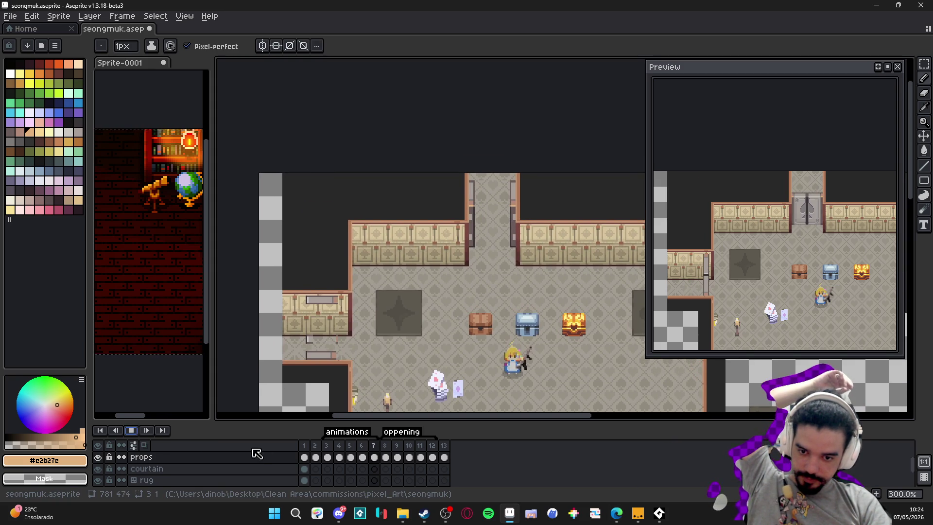
left_click_drag(315, 446, 450, 451)
Create a new tag named 'animations' spanning frames 2–13
right_click(450, 451)
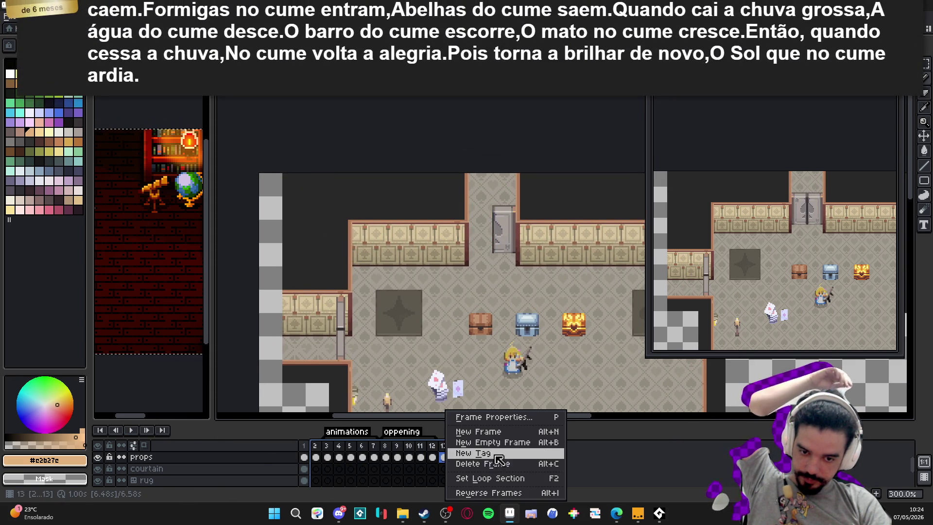
left_click(479, 468)
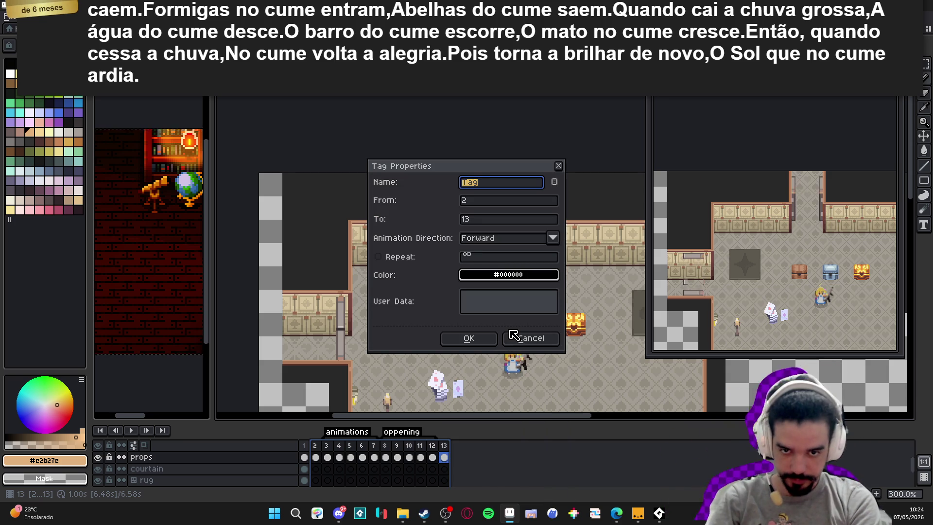
type("tion")
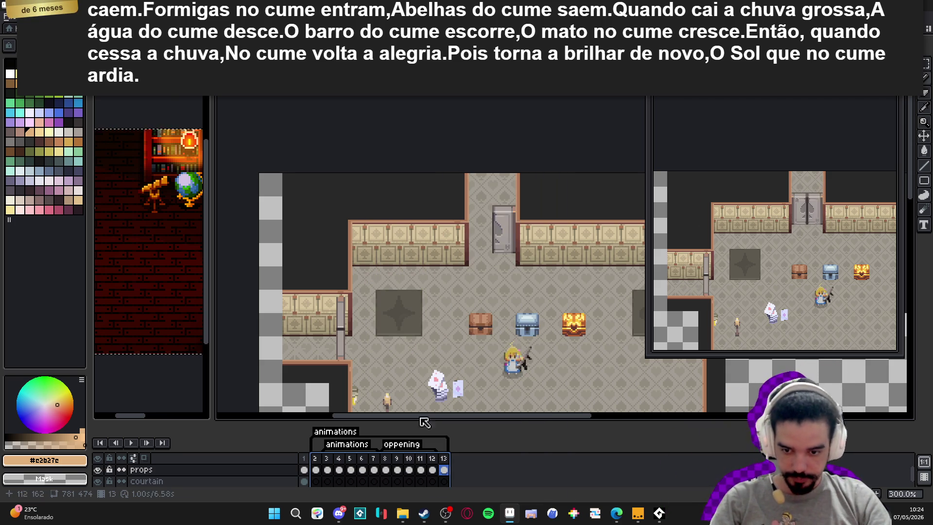
left_click(315, 458)
Change the animations tag's direction from Ping-pong to Forward, then review both tags' settings unchanged
double_click(342, 451)
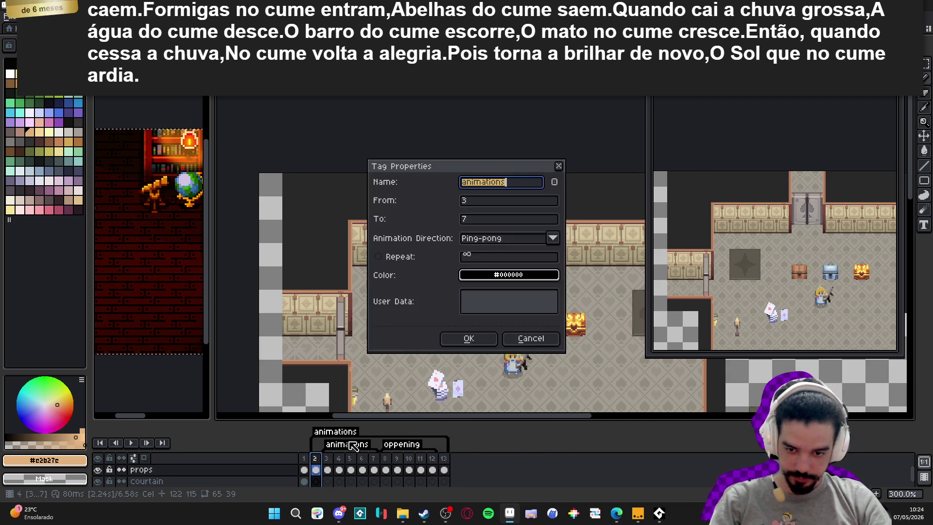
left_click(537, 238)
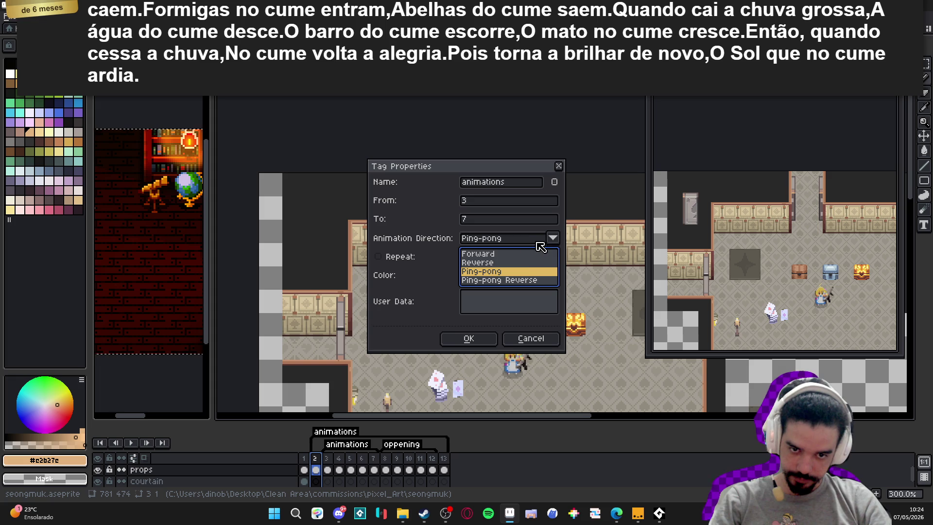
left_click(504, 256)
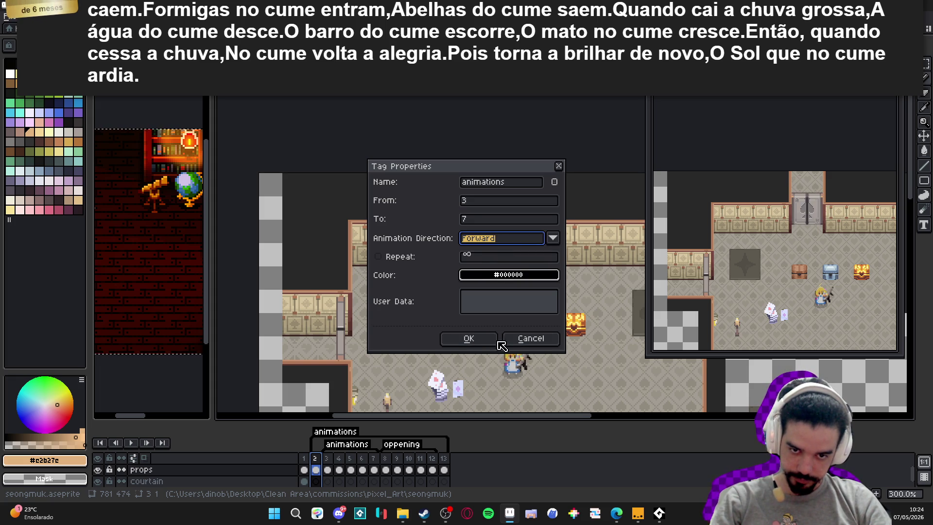
left_click(487, 339)
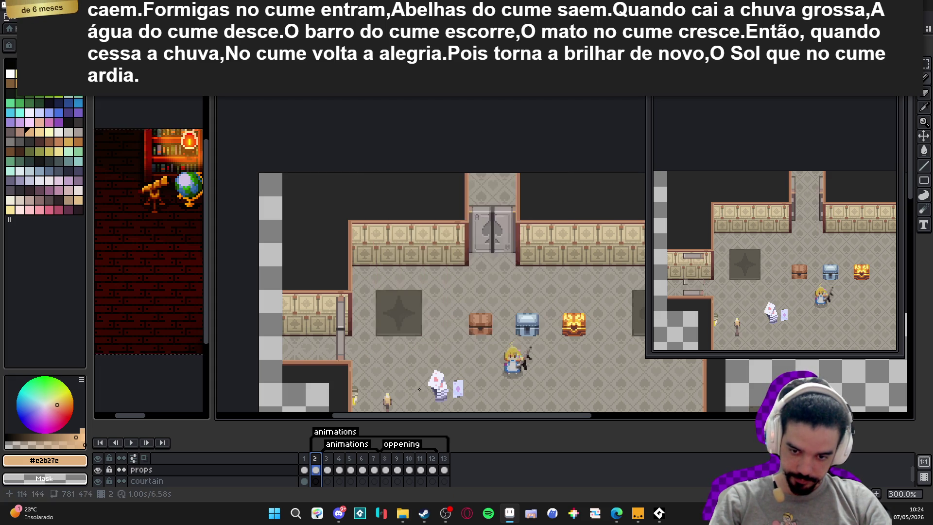
left_click(333, 470)
double_click(345, 444)
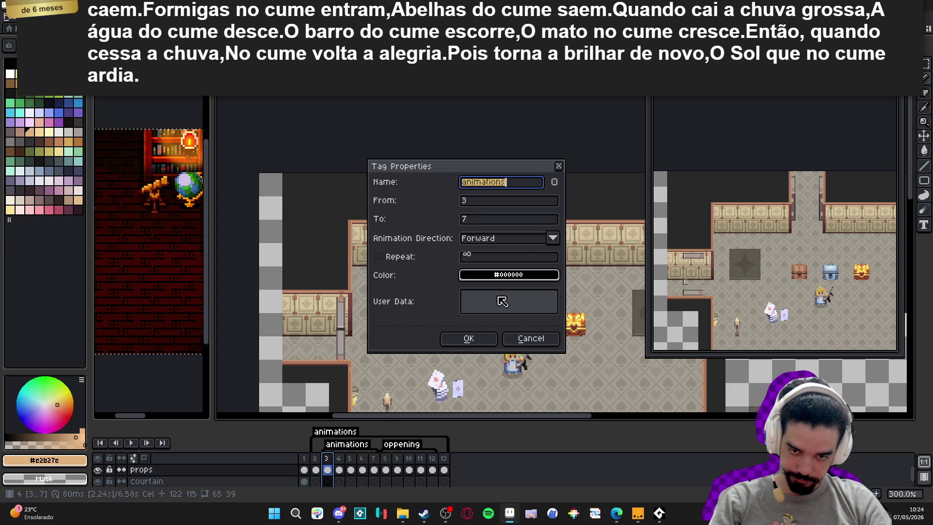
left_click(531, 338)
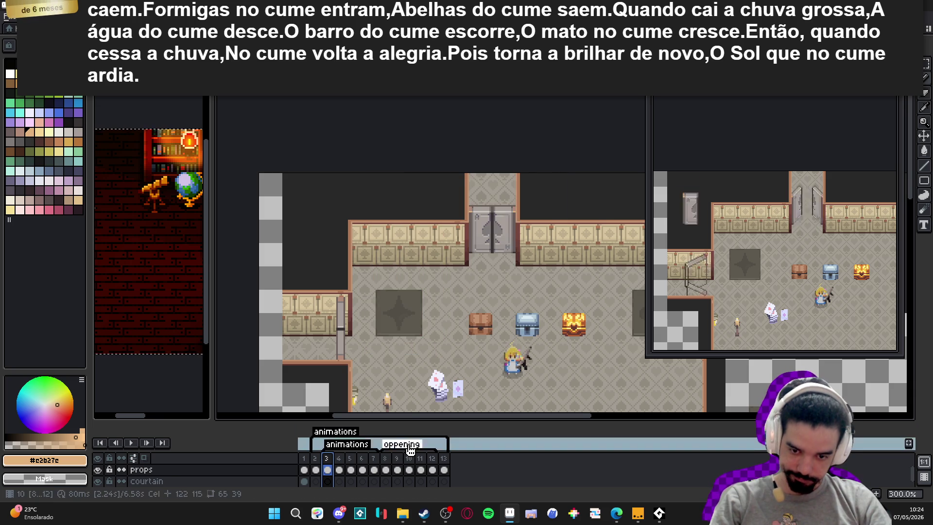
double_click(402, 444)
key("Escape")
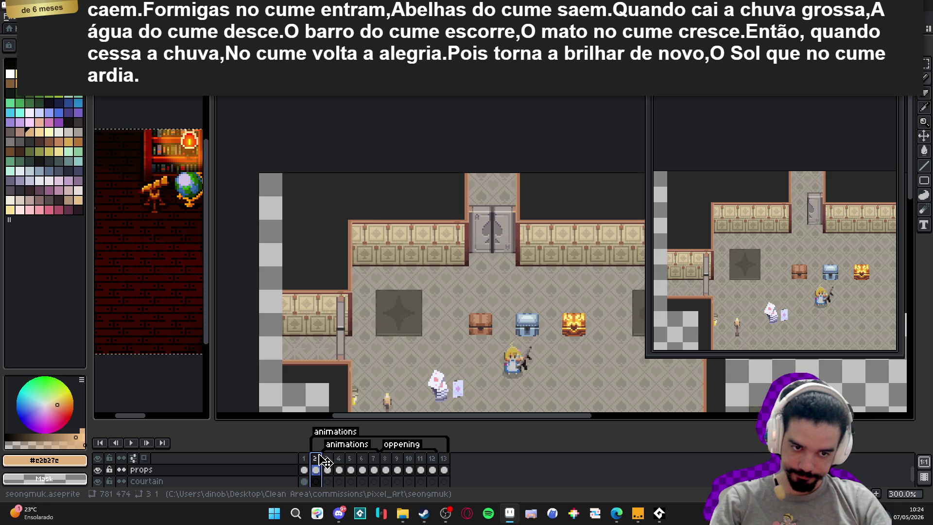
Preview the animation, then step through frames 4–7 and settle on frame 6
left_click(127, 441)
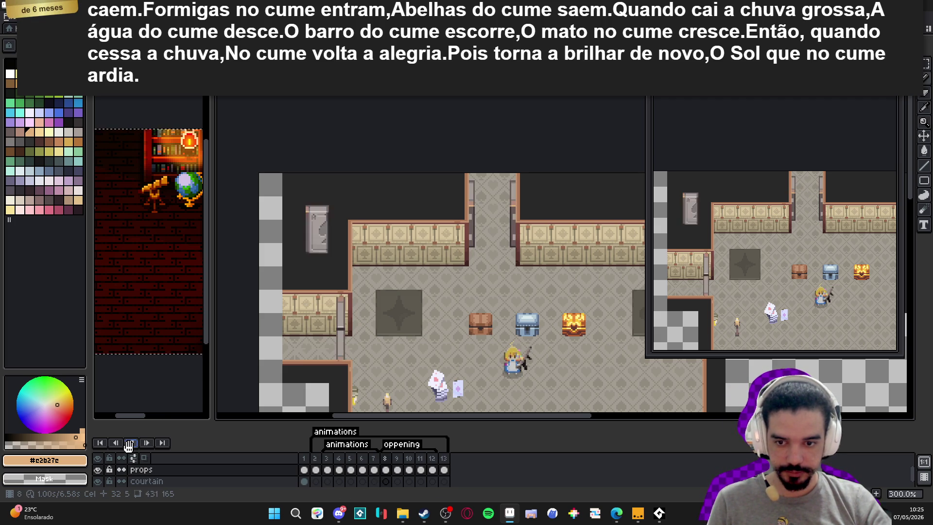
left_click(129, 443)
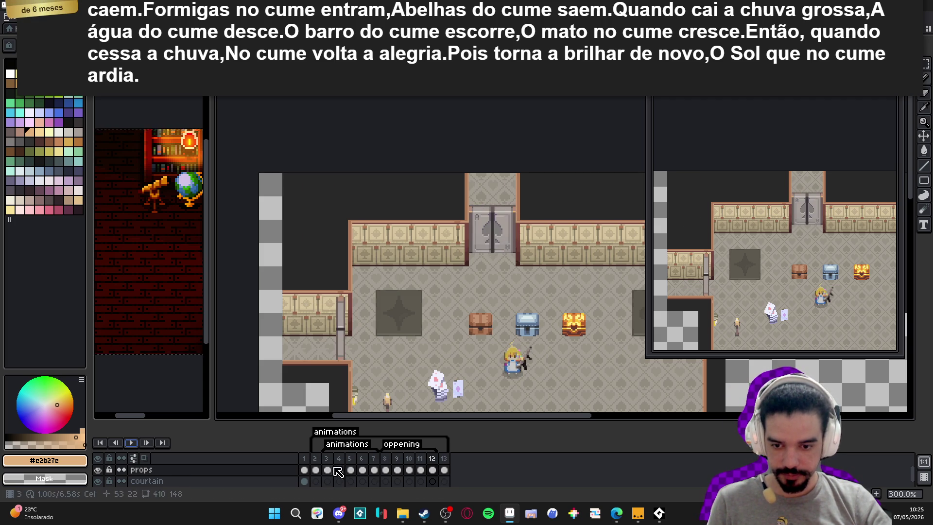
left_click(133, 443)
left_click(337, 460)
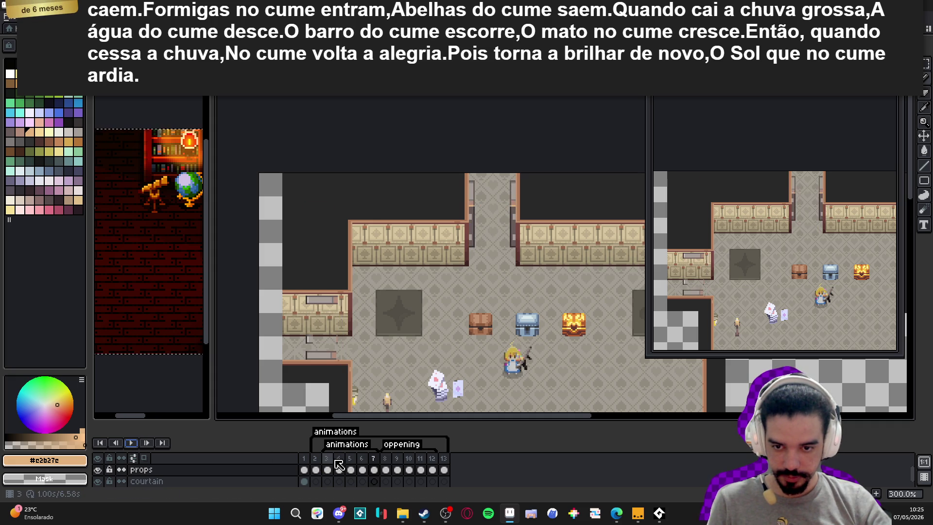
left_click(350, 470)
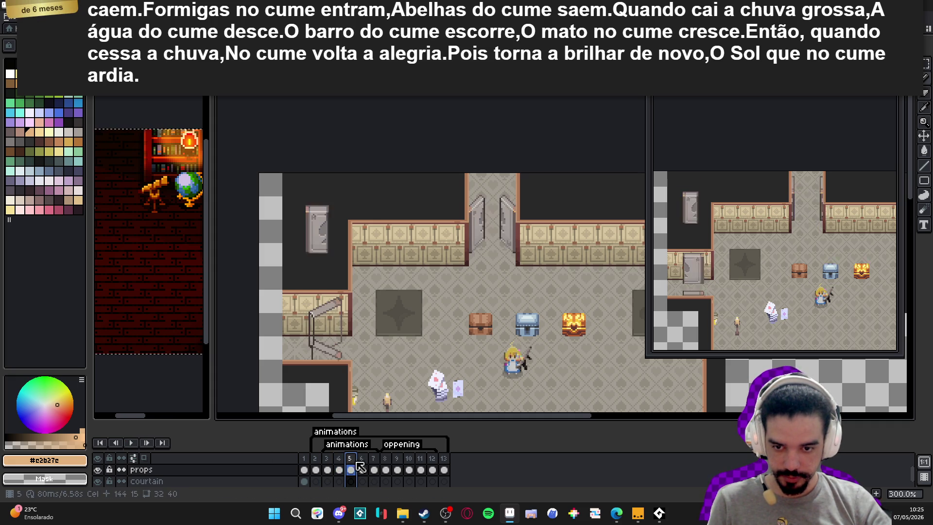
left_click(366, 469)
left_click(375, 468)
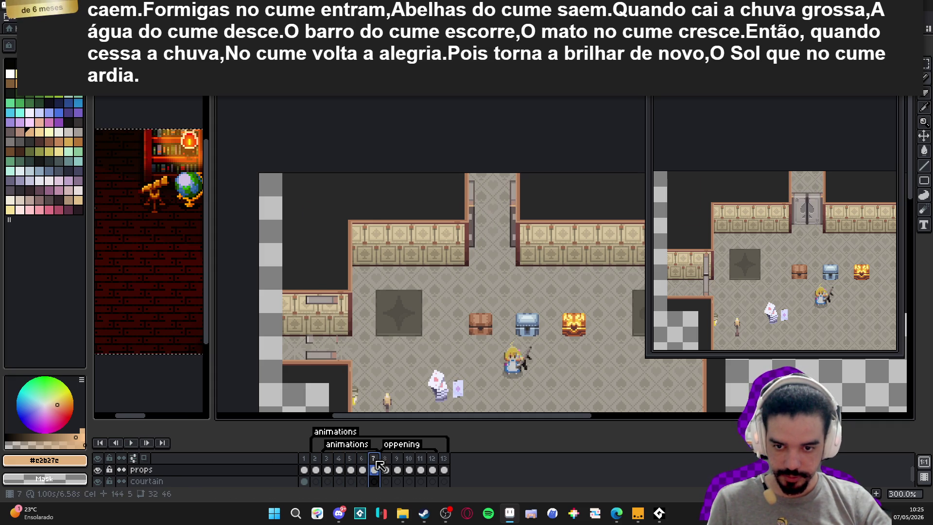
left_click(362, 460)
scroll(339, 345, "up", 6)
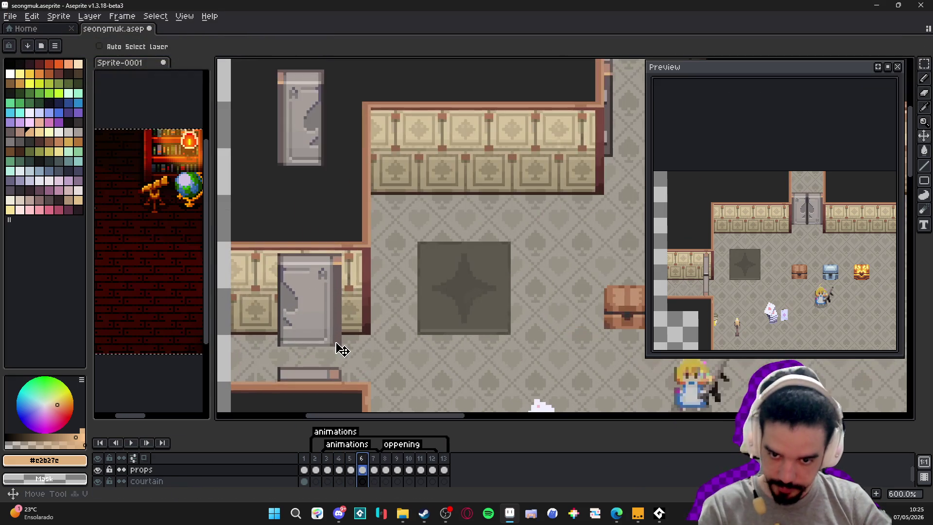
Copy the grey door panel from the left wall and paste it into frame 7
key("m")
scroll(336, 346, "down", 1)
left_click_drag(359, 350, 275, 240)
key("ctrl+c")
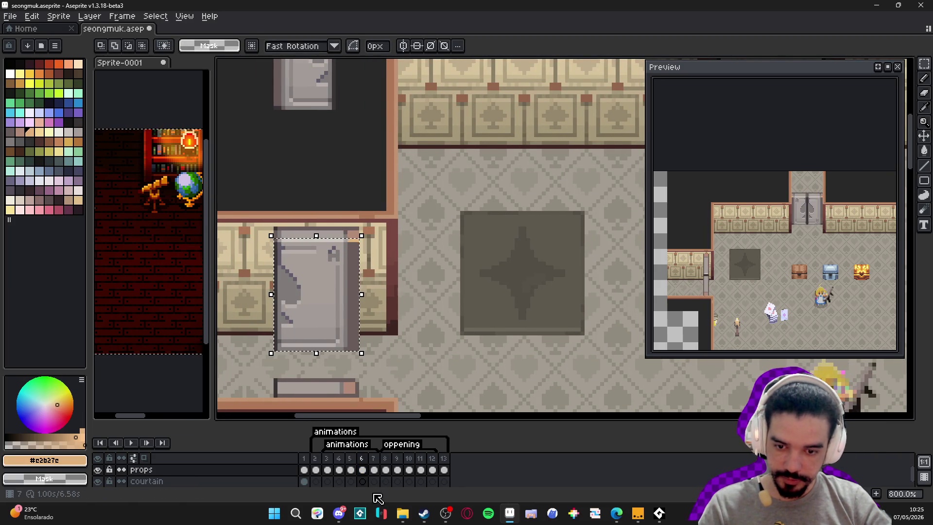
left_click(373, 460)
key("ctrl+v")
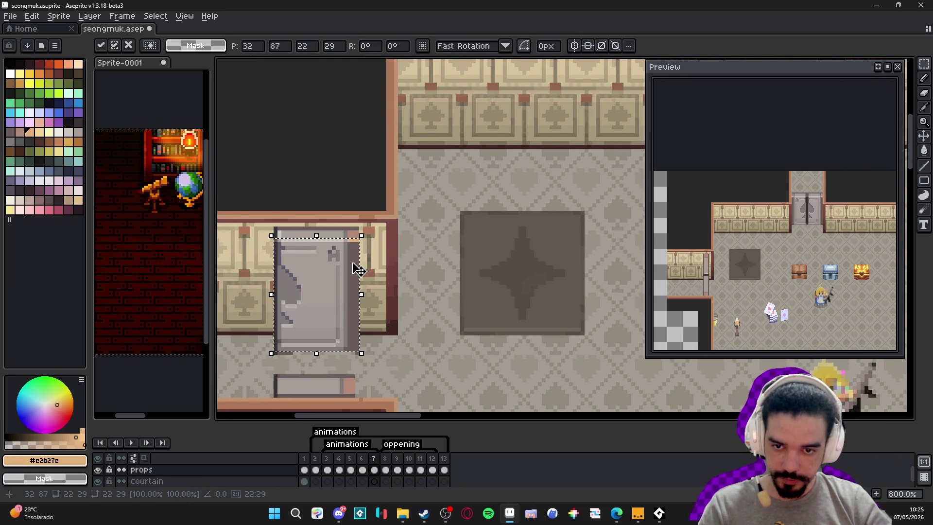
Nudge the pasted door down, commit it, and compare frames 6 and 7
key("Down")
key("Down")
key("Down")
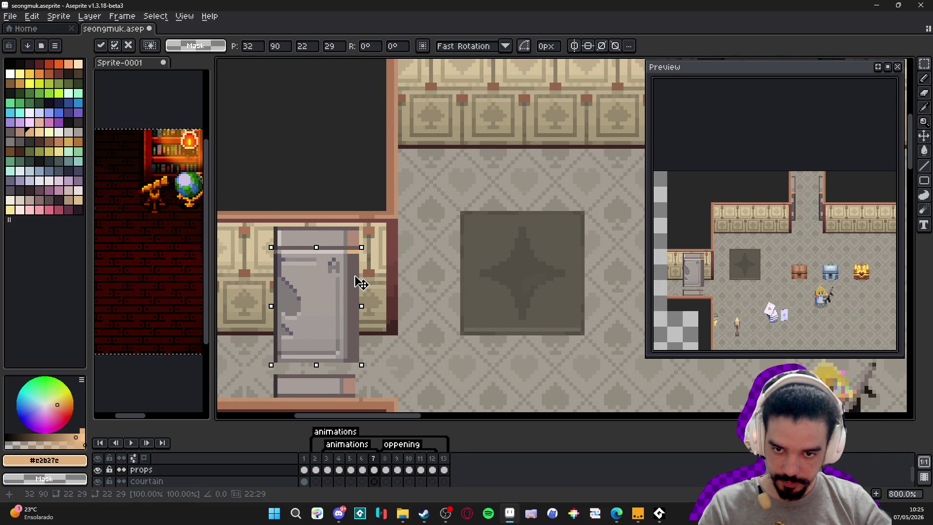
key("shift+h")
key("shift+h")
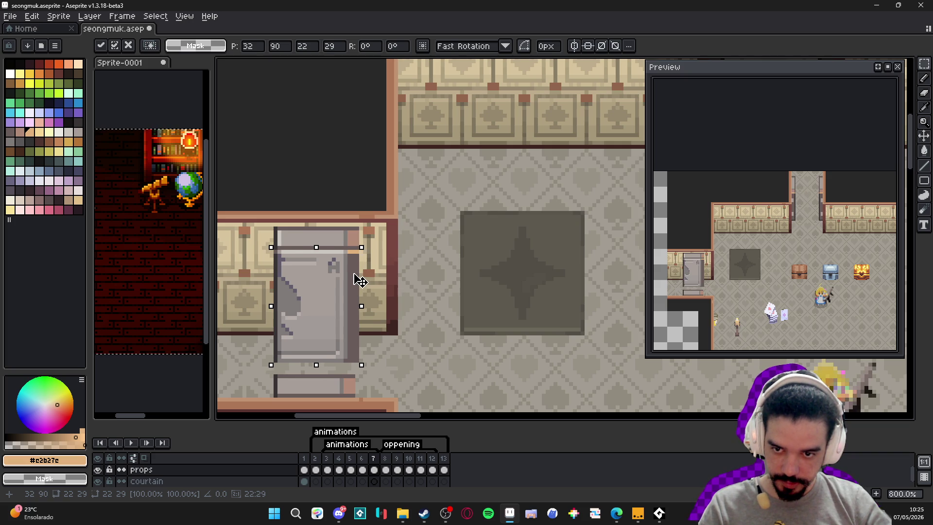
left_click(361, 459)
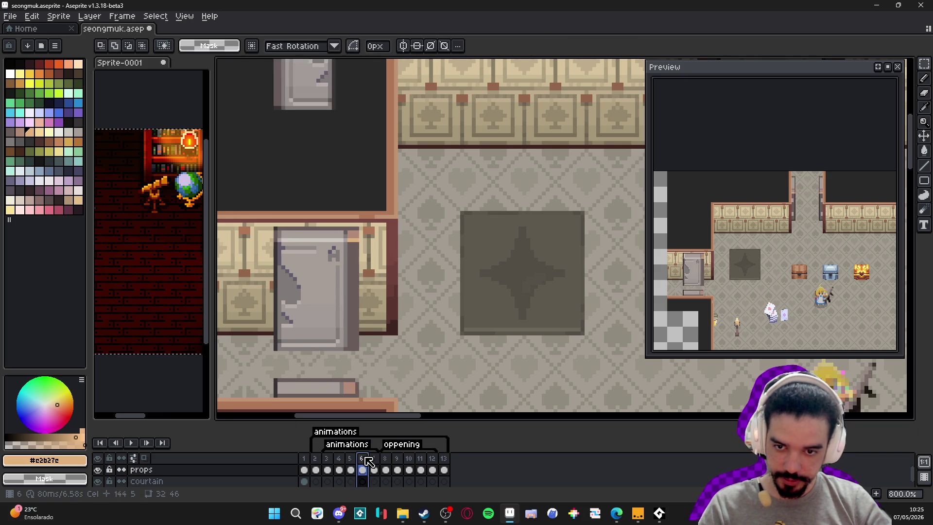
left_click(374, 459)
left_click(362, 459)
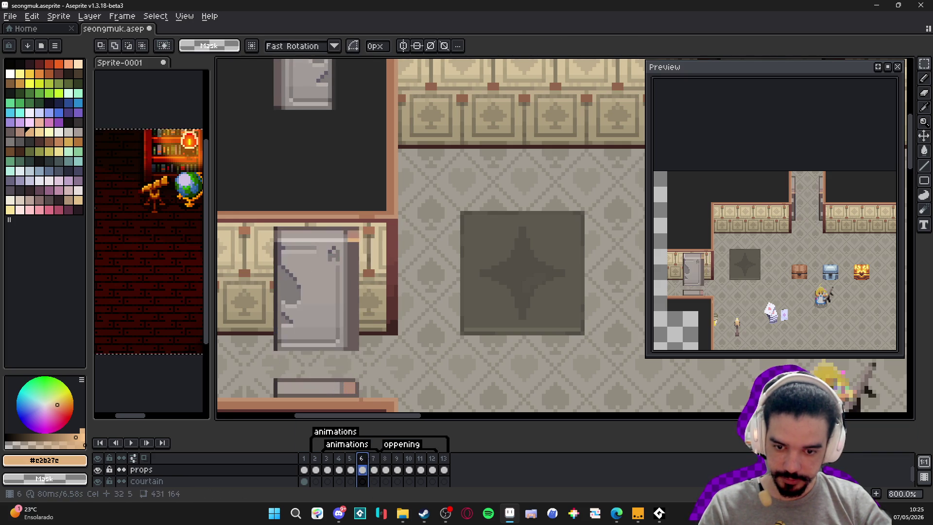
left_click(375, 459)
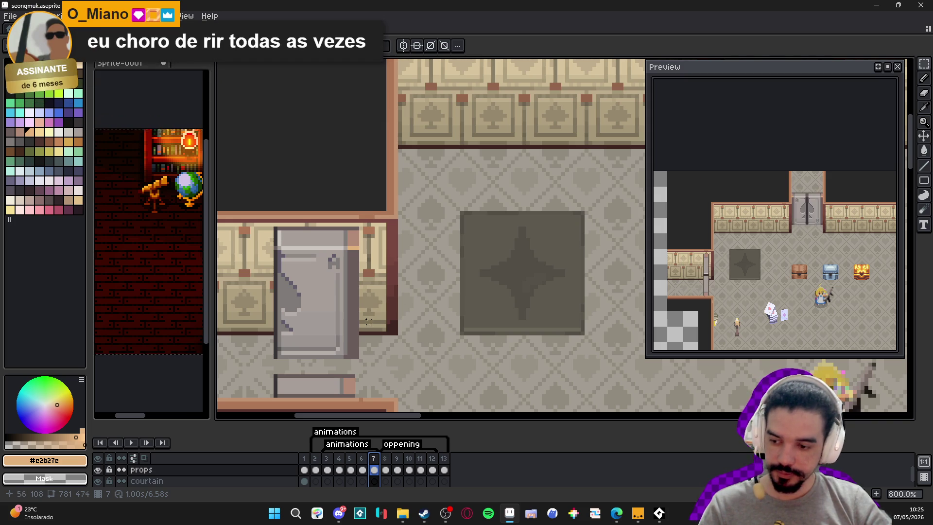
Reselect and nudge frame 7's door, sample its grey, compare frames, then undo the paste
left_click_drag(271, 237, 360, 353)
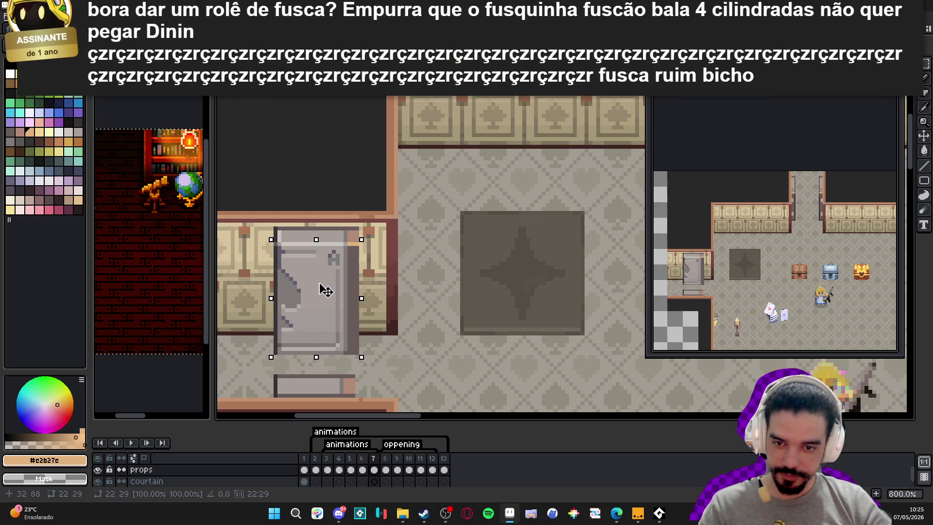
key("Down")
key("Down")
scroll(296, 245, "up", 1)
left_click(263, 248, "alt")
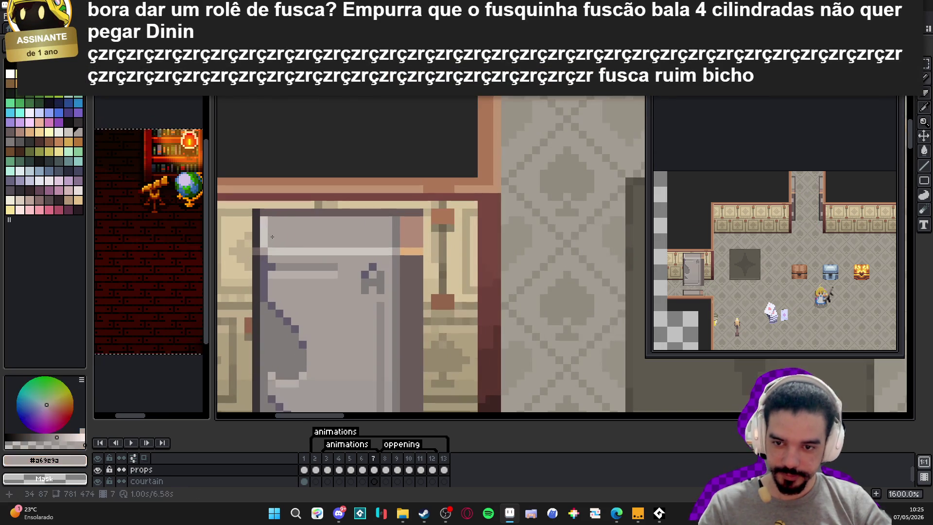
scroll(295, 236, "down", 3)
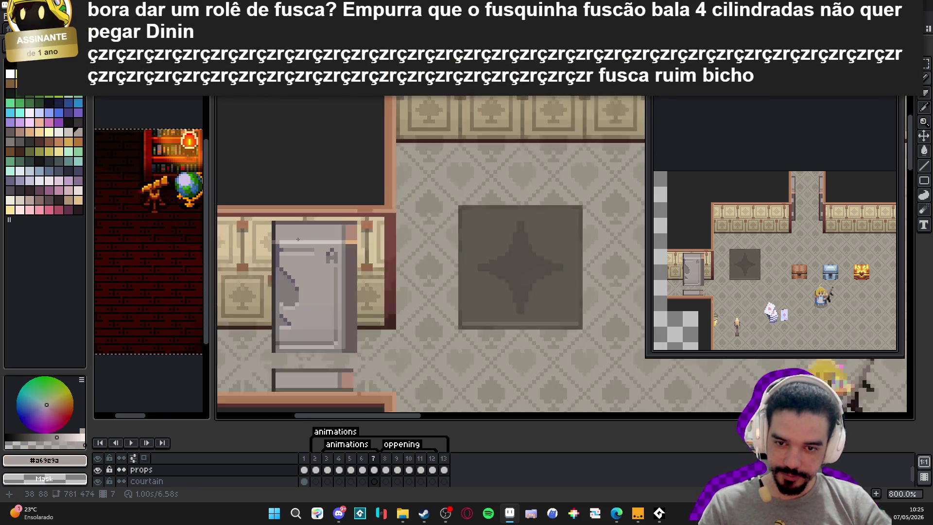
left_click(367, 462)
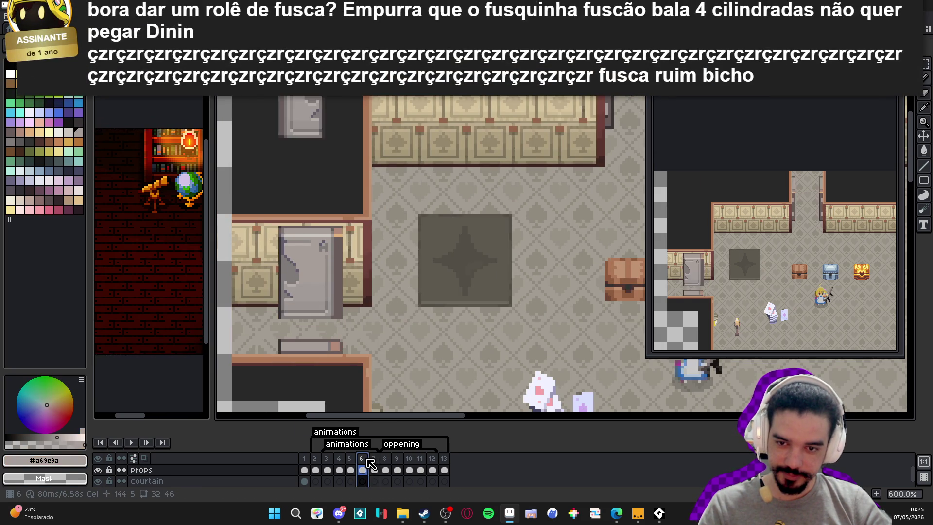
left_click(374, 464)
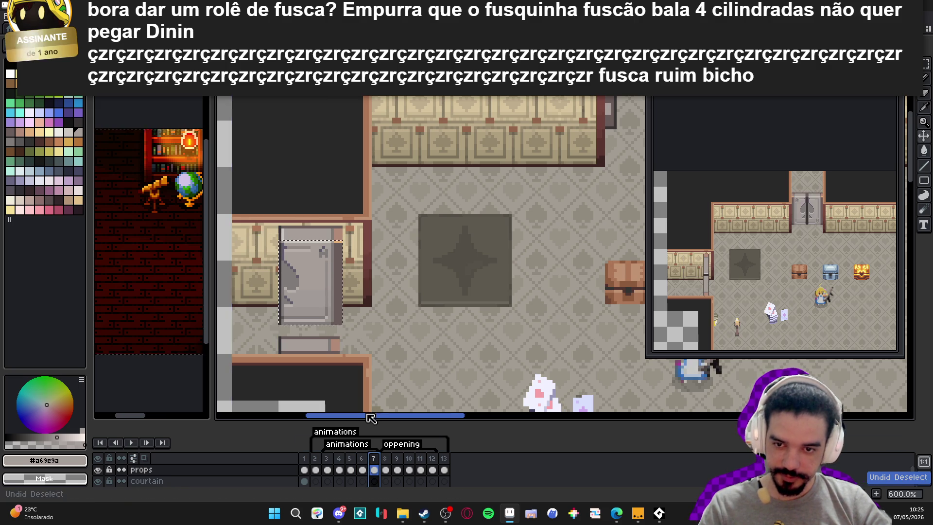
key("ctrl+z")
left_click(362, 469)
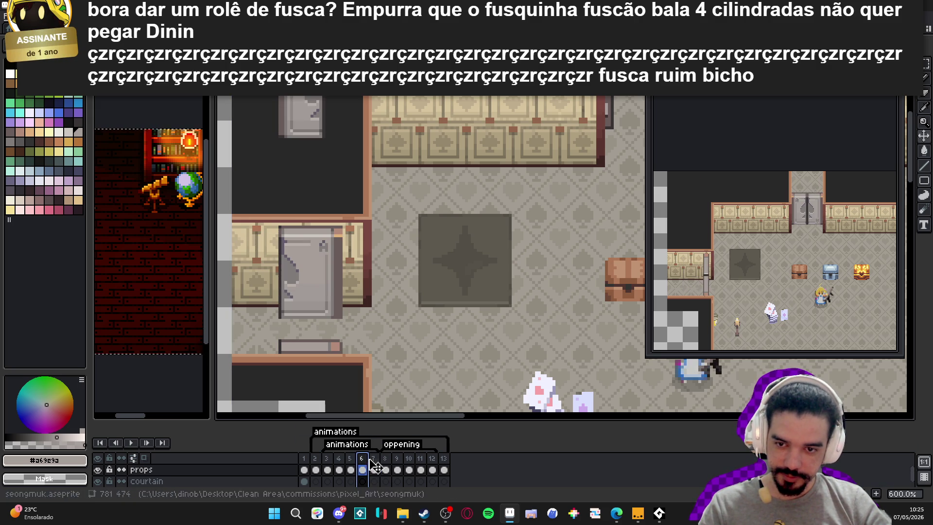
left_click(377, 459)
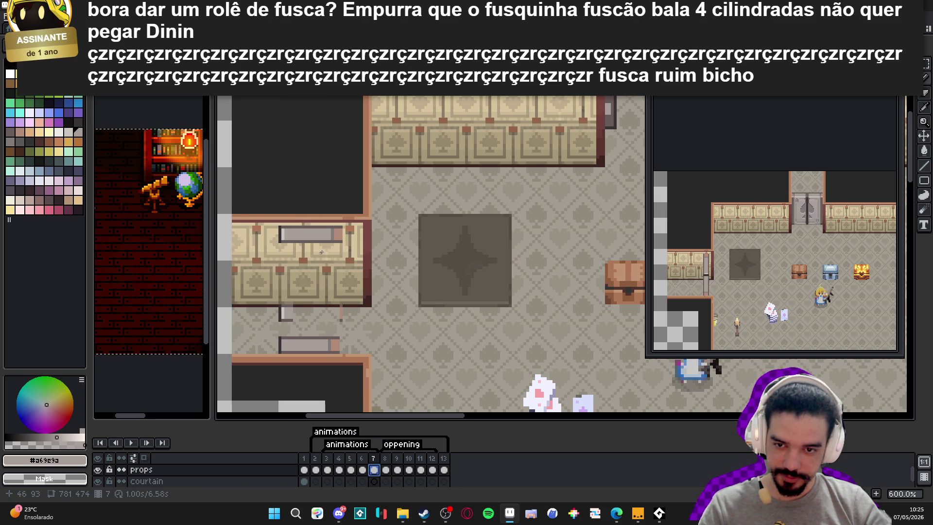
scroll(313, 236, "up", 3)
scroll(316, 237, "up", 1)
Paste the door panel onto frame 7 again, shifted one pixel right, and commit it
key("ctrl+v")
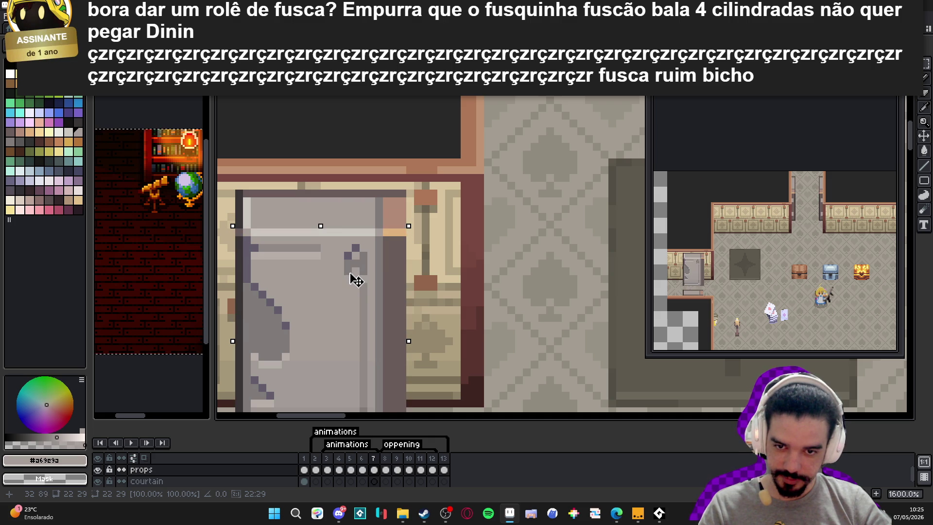
key("Right")
key("Return")
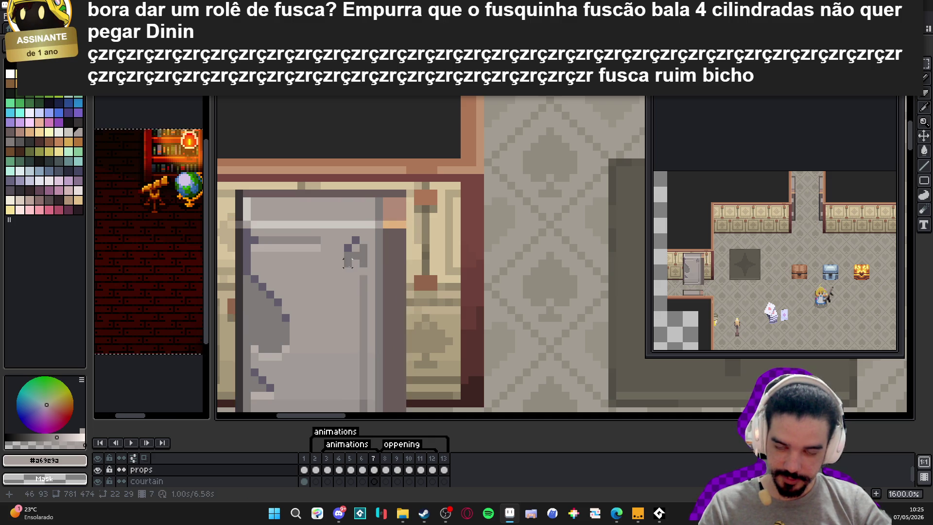
scroll(354, 271, "down", 1)
scroll(313, 233, "up", 1)
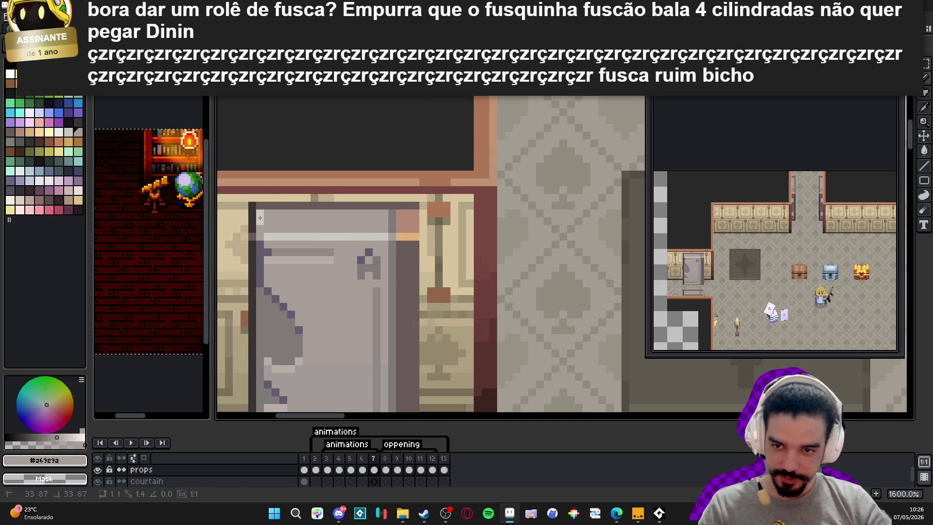
scroll(259, 215, "down", 3)
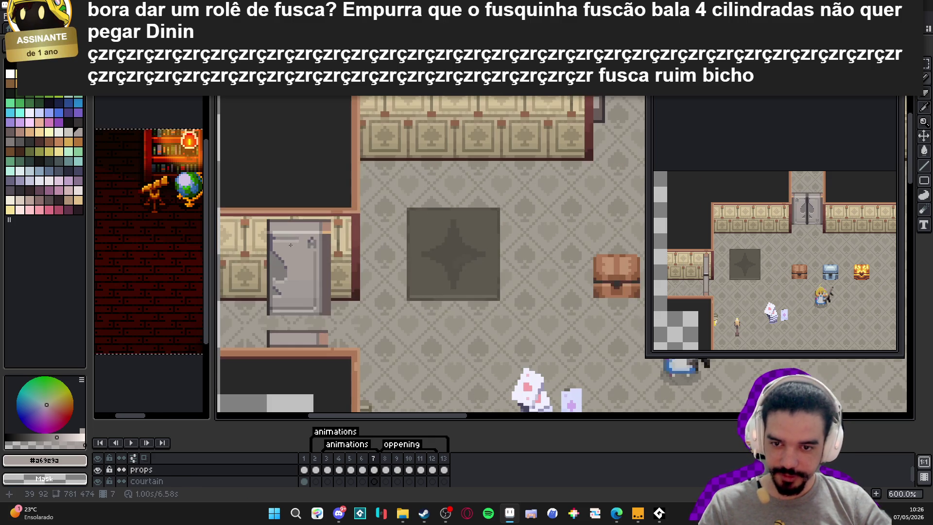
left_click(374, 469)
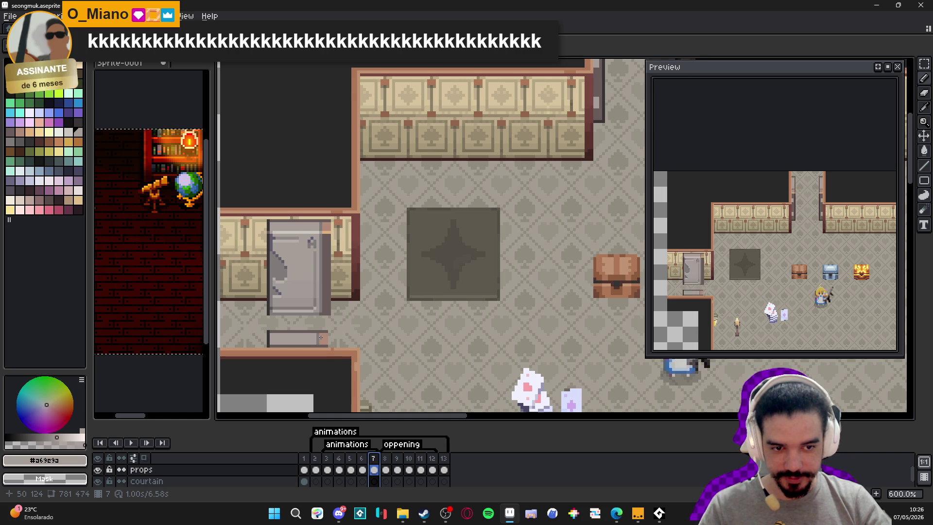
Zoom out, jump to frame 8, and pan the canvas to show the whole room
scroll(305, 343, "down", 1)
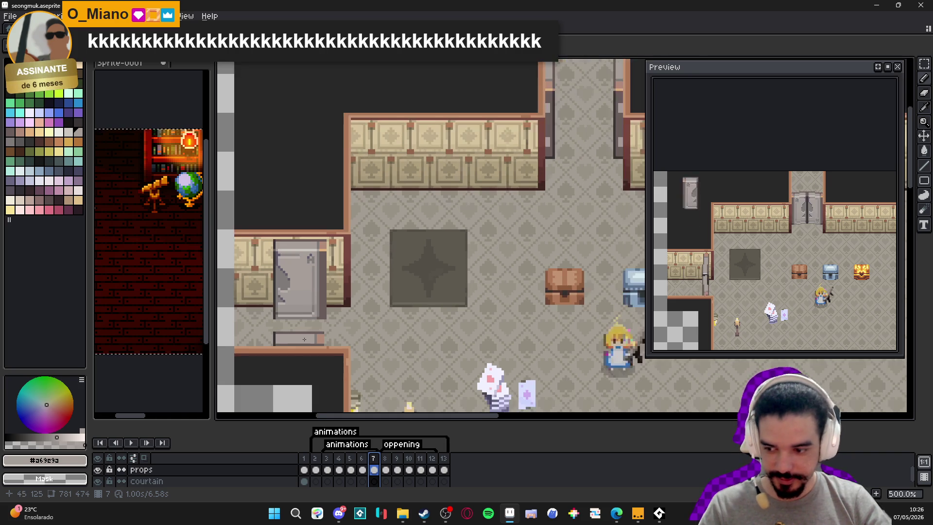
scroll(316, 389, "left", 2)
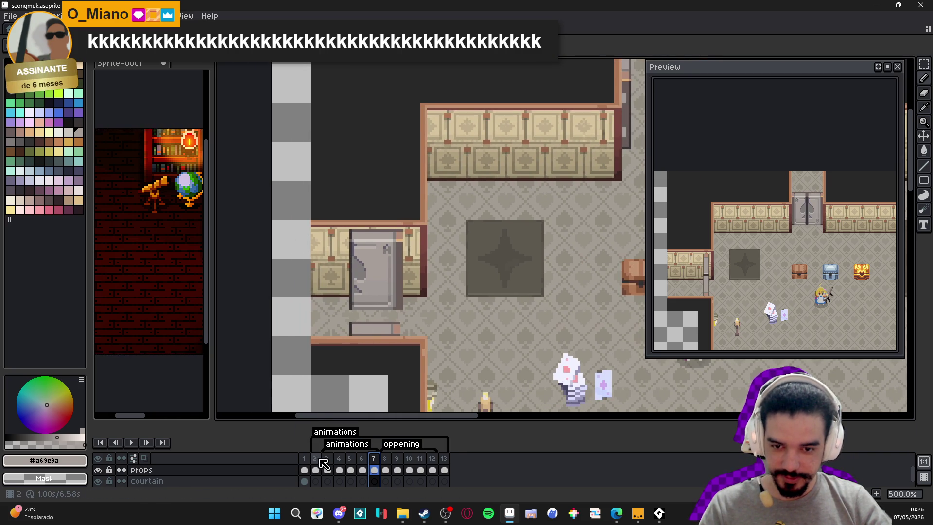
left_click(390, 467)
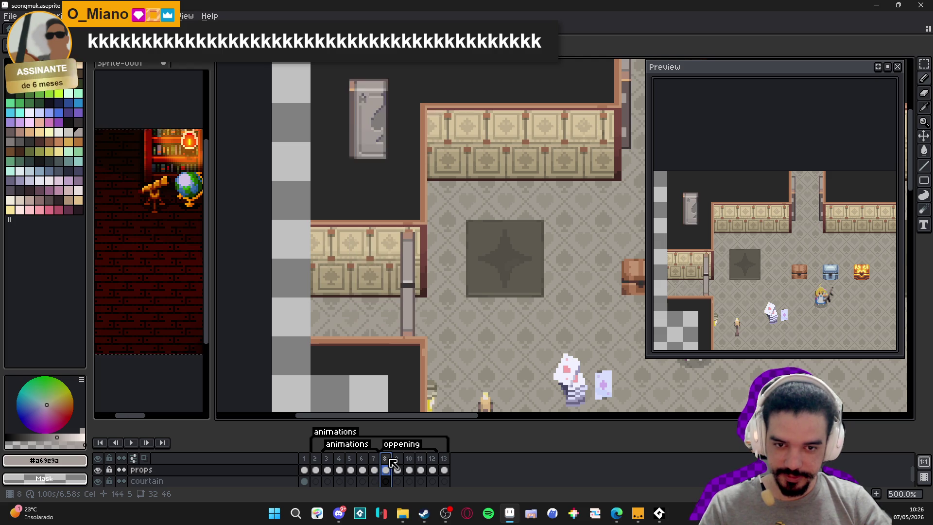
scroll(404, 316, "down", 2)
left_click_drag(438, 312, 385, 331)
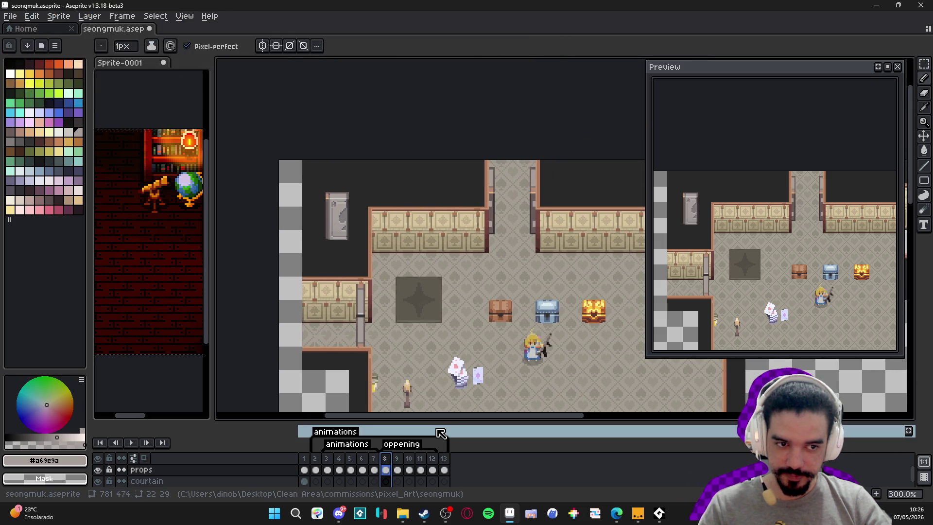
Step through frames 9, 10, 11 and 12 to check the doors
left_click(400, 458)
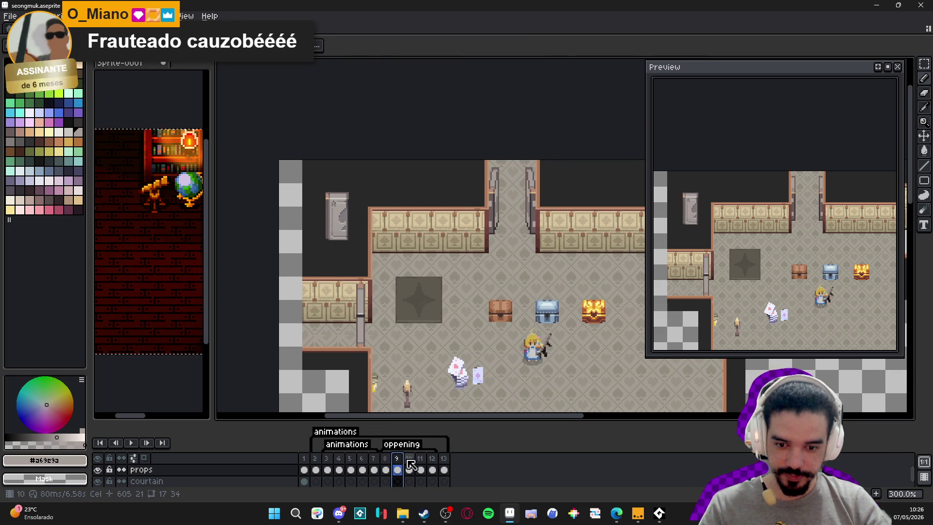
left_click(409, 459)
left_click(421, 458)
left_click(431, 459)
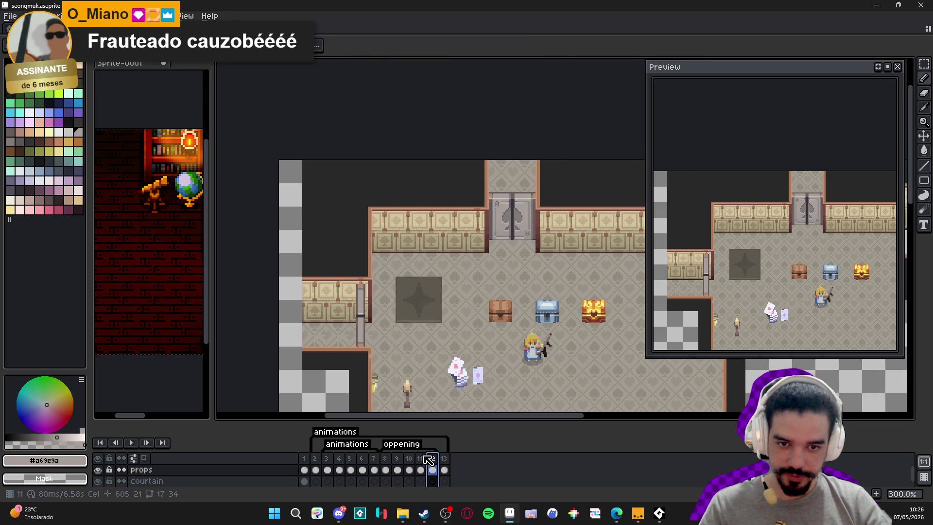
Rename the 'animations' tag to 'openingg' and the 'oppening' tag to 'closing'
double_click(348, 445)
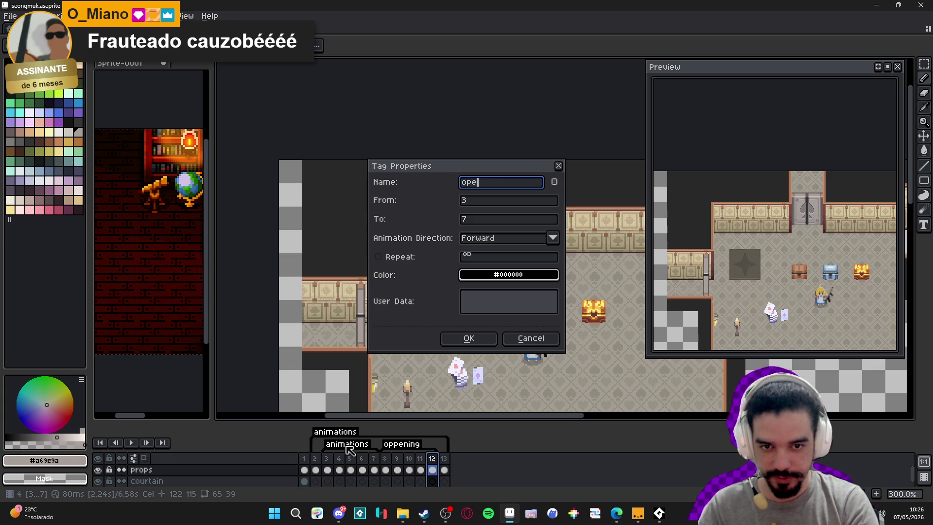
type("ningg")
key("Return")
double_click(400, 450)
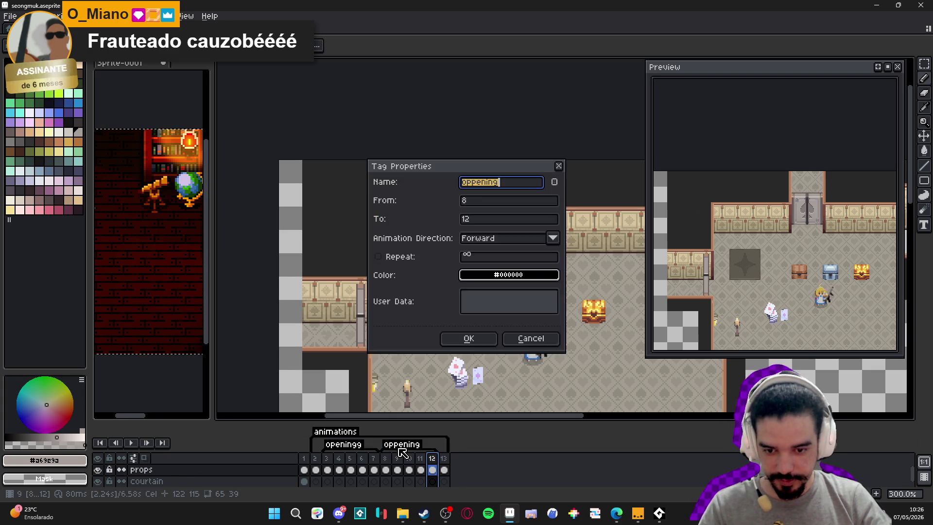
type("closing")
key("Return")
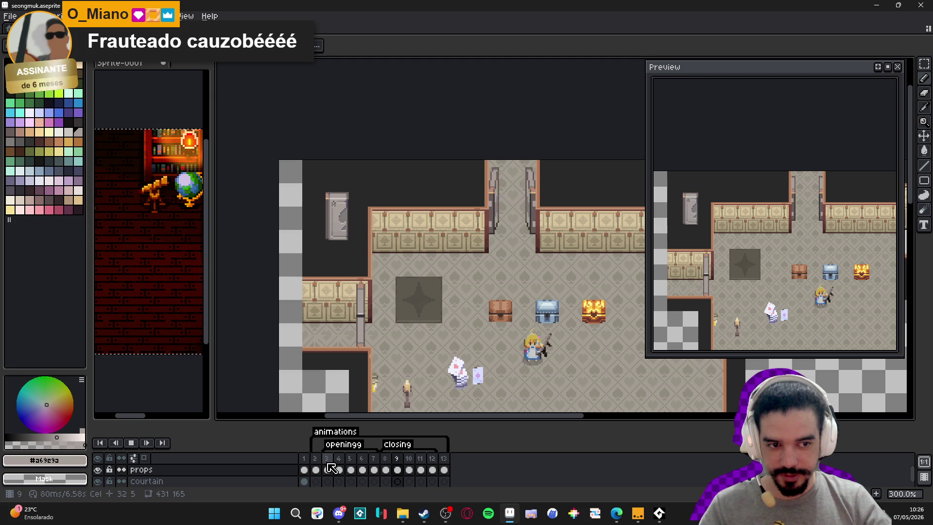
left_click(328, 469)
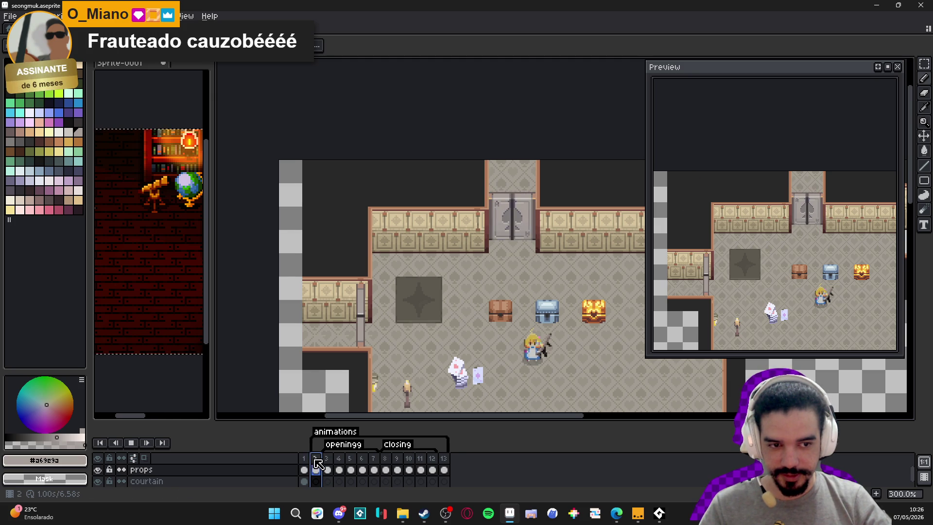
scroll(350, 359, "up", 1)
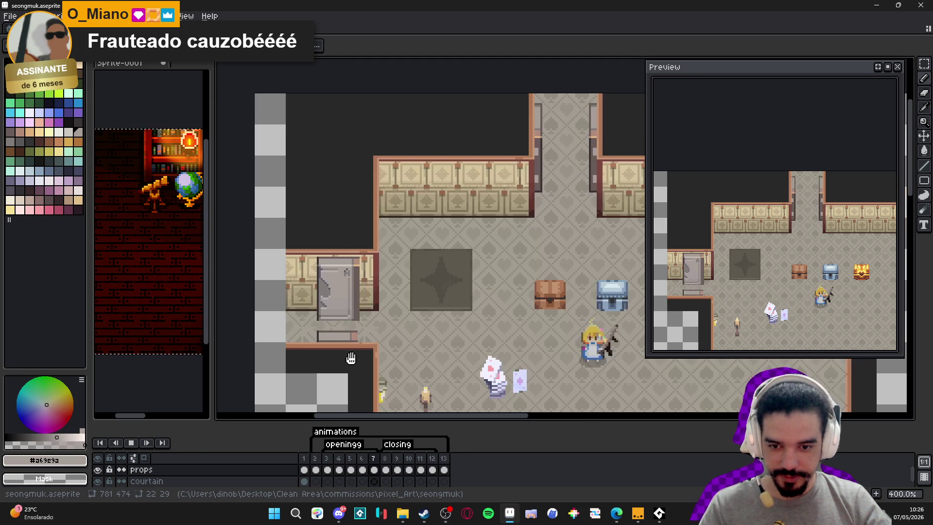
scroll(351, 358, "down", 1)
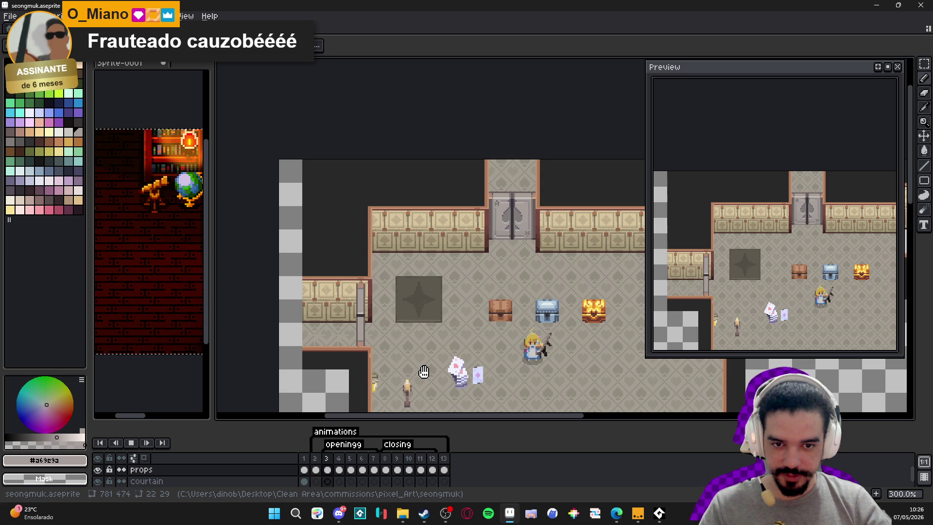
double_click(315, 470)
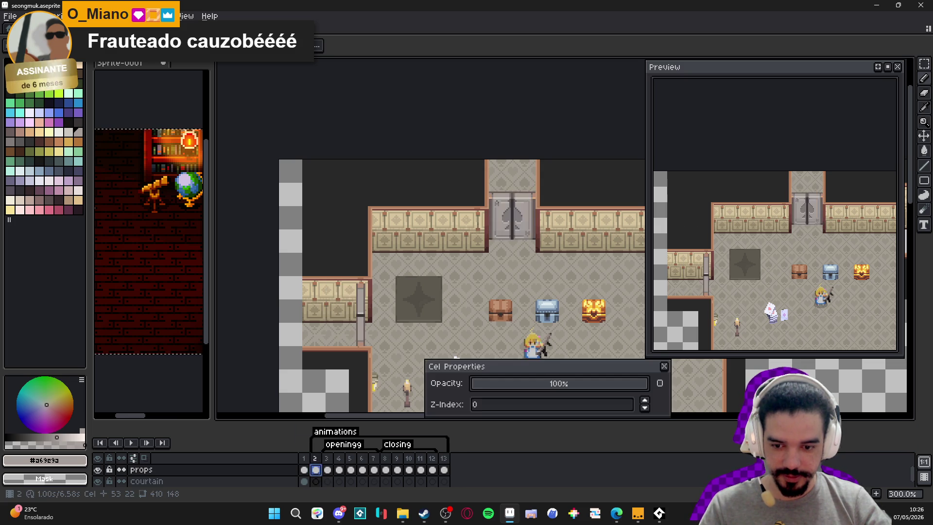
left_click(664, 366)
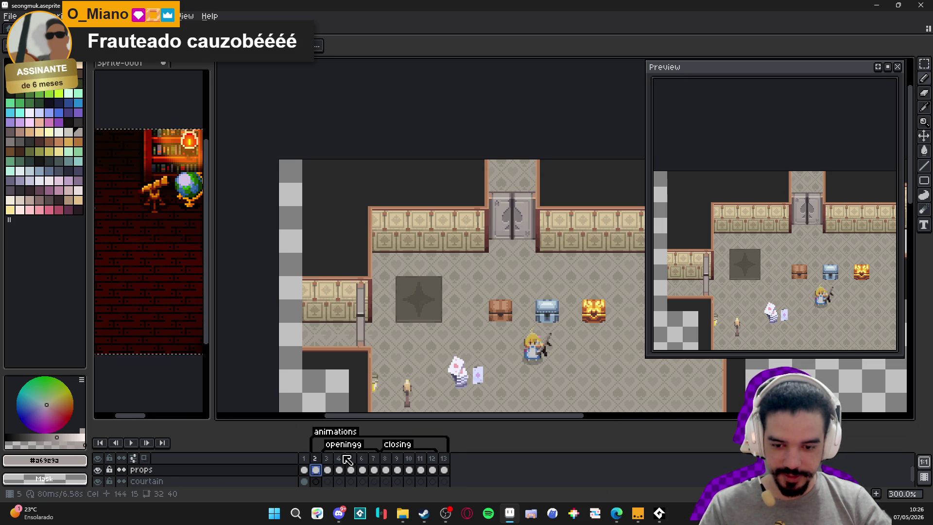
double_click(315, 459)
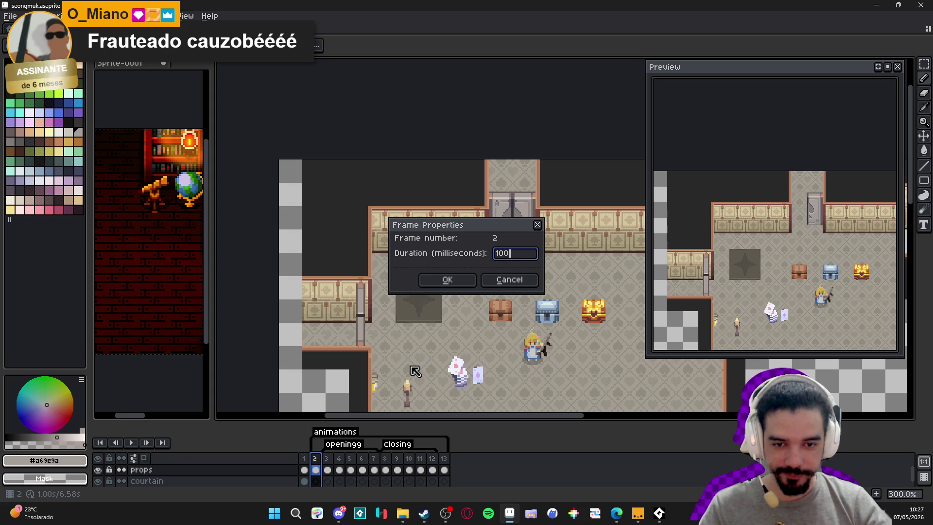
key("Return")
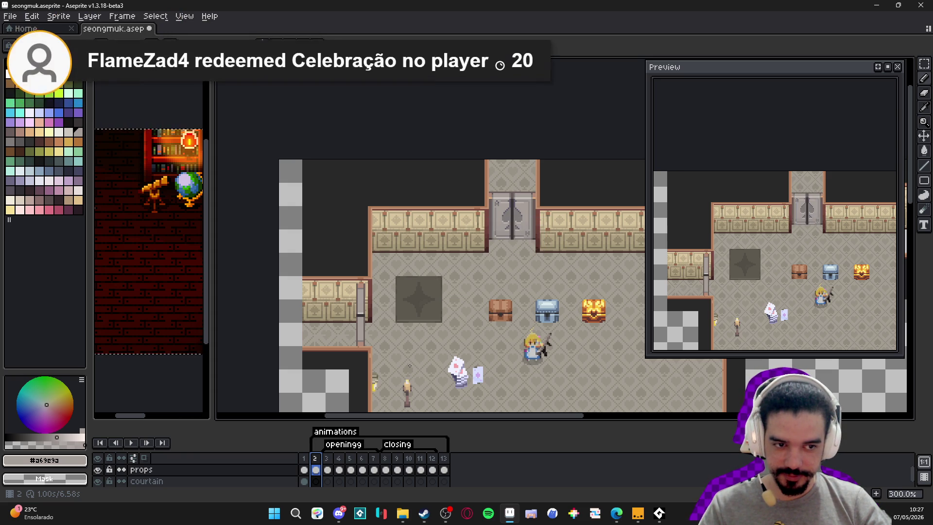
left_click(444, 468)
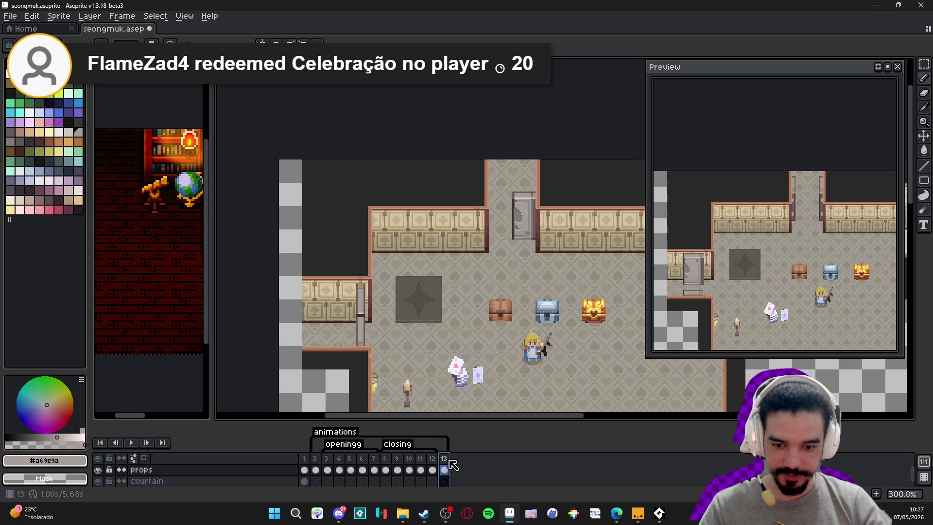
Delete the extra frame 13, then play the animation twice to check it ends at frame 12
key("alt+c")
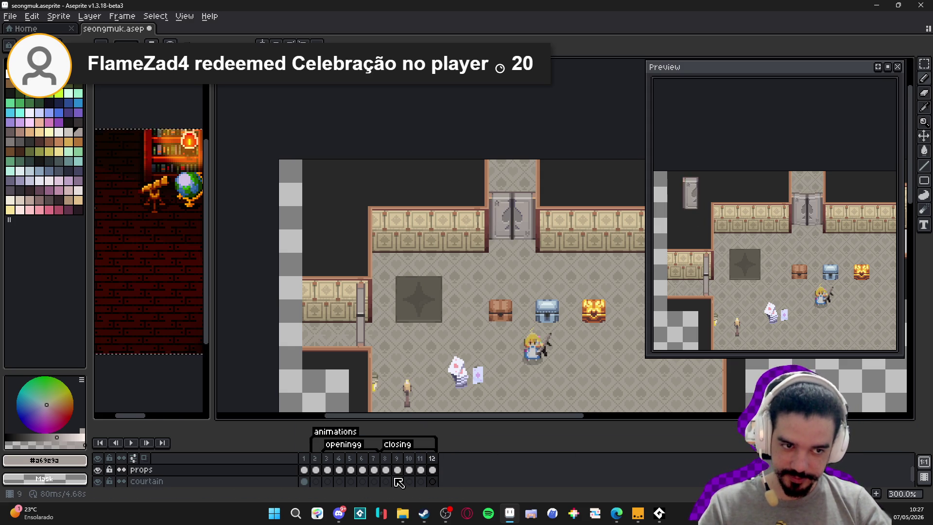
left_click(130, 442)
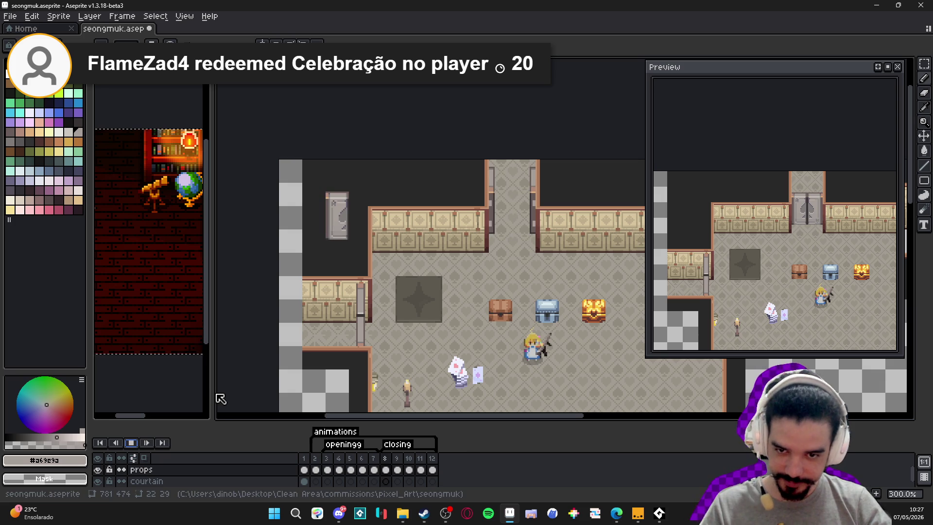
left_click(302, 466)
left_click(131, 442)
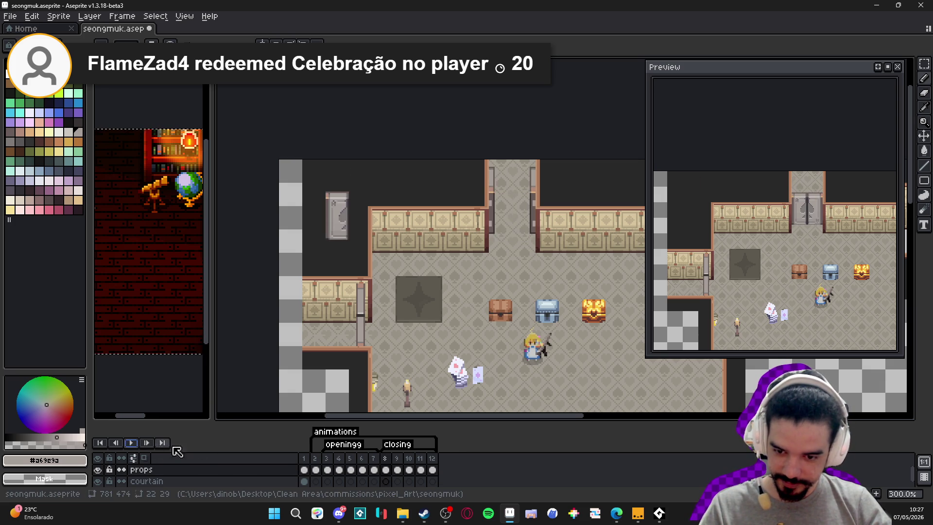
left_click(314, 459)
left_click(131, 442)
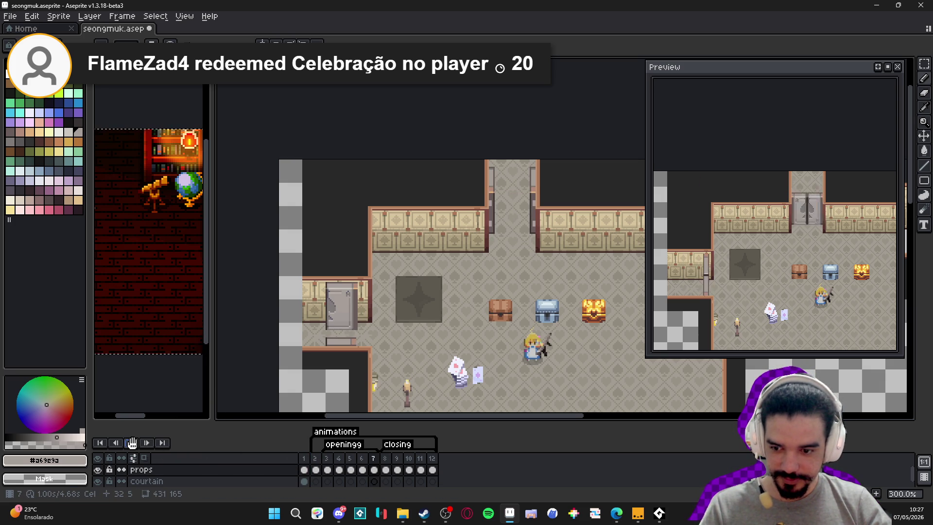
key("alt+Tab")
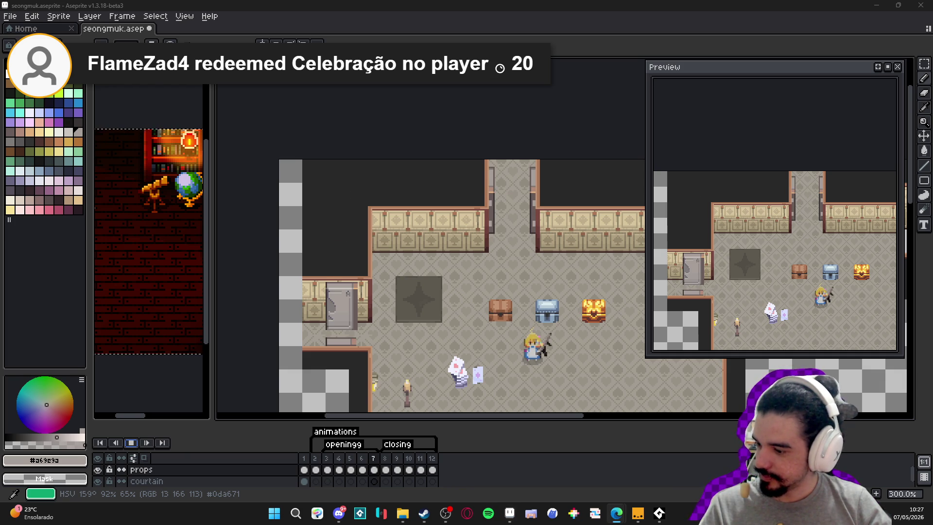